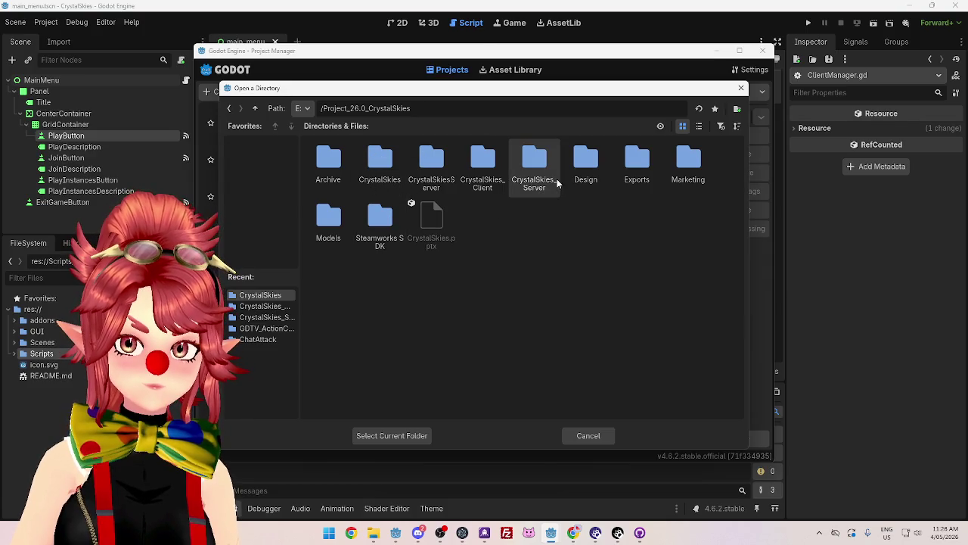
Create a project named CrystalSkiesServer directly in the CrystalSkiesServer folder, with no extra subfolder
{"action": "double_click", "coordinate": [432, 165]}
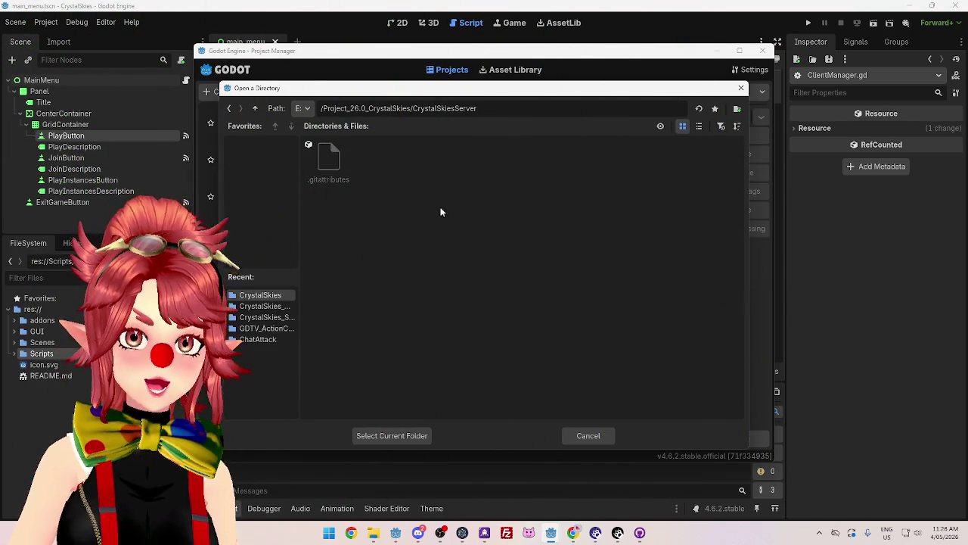
{"action": "left_click", "coordinate": [403, 436]}
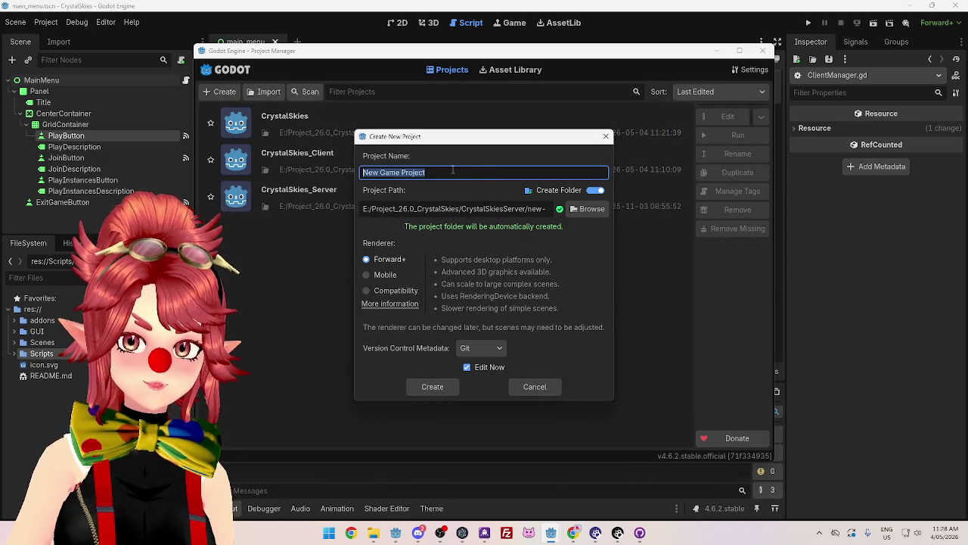
{"action": "left_click_drag", "start_coordinate": [505, 209], "coordinate": [578, 213]}
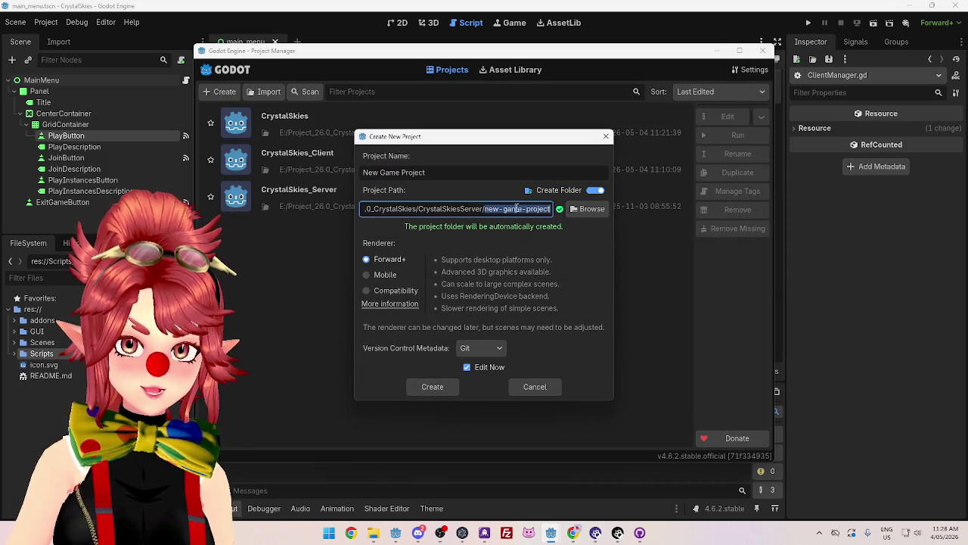
{"action": "left_click_drag", "start_coordinate": [418, 209], "coordinate": [564, 217]}
{"action": "key", "text": "ctrl+c"}
{"action": "triple_click", "coordinate": [447, 177]}
{"action": "key", "text": "ctrl+v"}
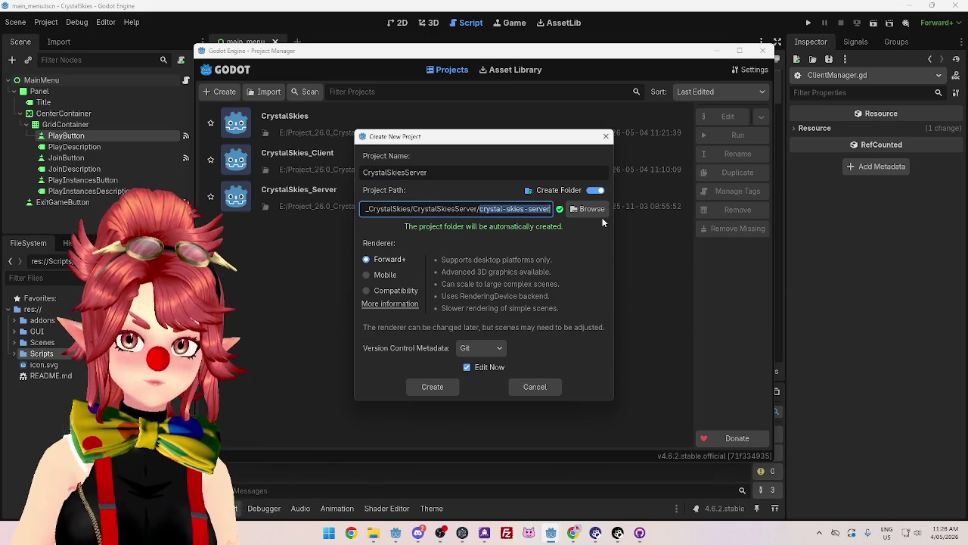
{"action": "key", "text": "BackSpace"}
{"action": "key", "text": "BackSpace"}
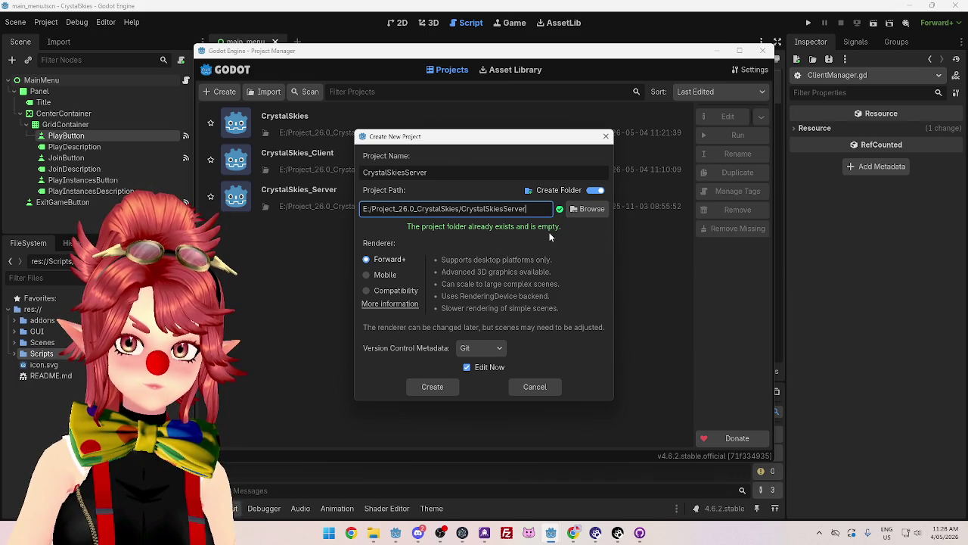
{"action": "left_click", "coordinate": [442, 387]}
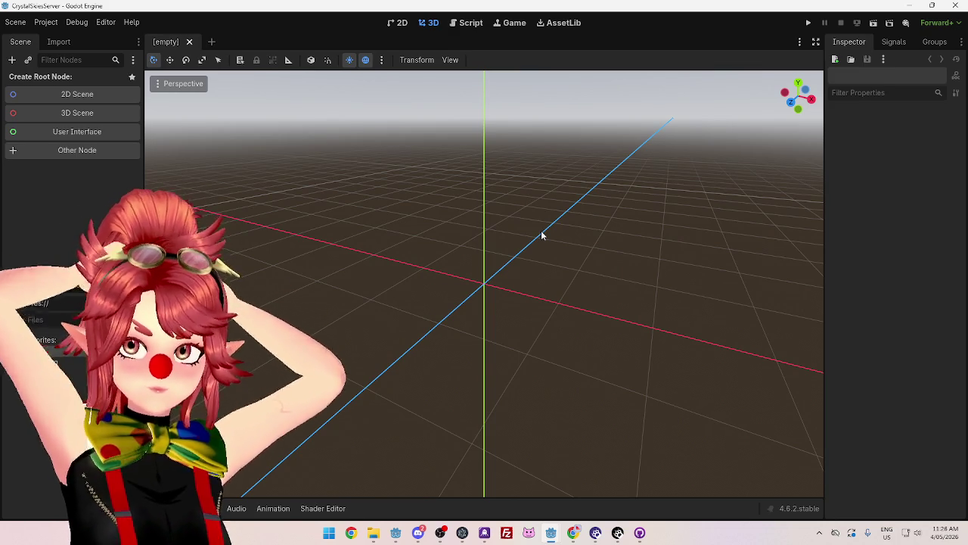
Switch to the Warudo Editor window from the taskbar
{"action": "left_click", "coordinate": [618, 534]}
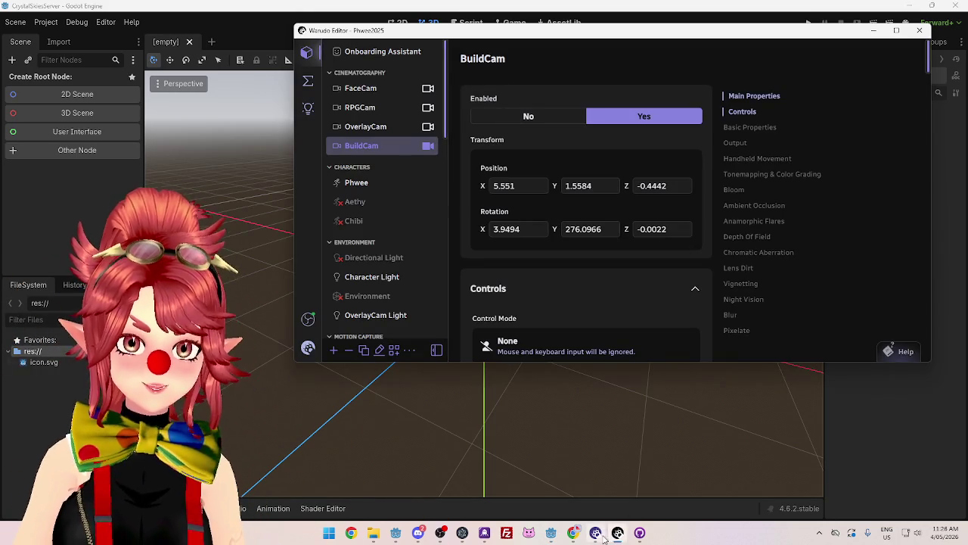
Open the Tw_Redeems blueprint from the blueprint list and maximize the editor
{"action": "left_click", "coordinate": [310, 87]}
{"action": "scroll", "coordinate": [372, 243], "scroll_direction": "down", "scroll_amount": 1}
{"action": "left_click", "coordinate": [378, 197]}
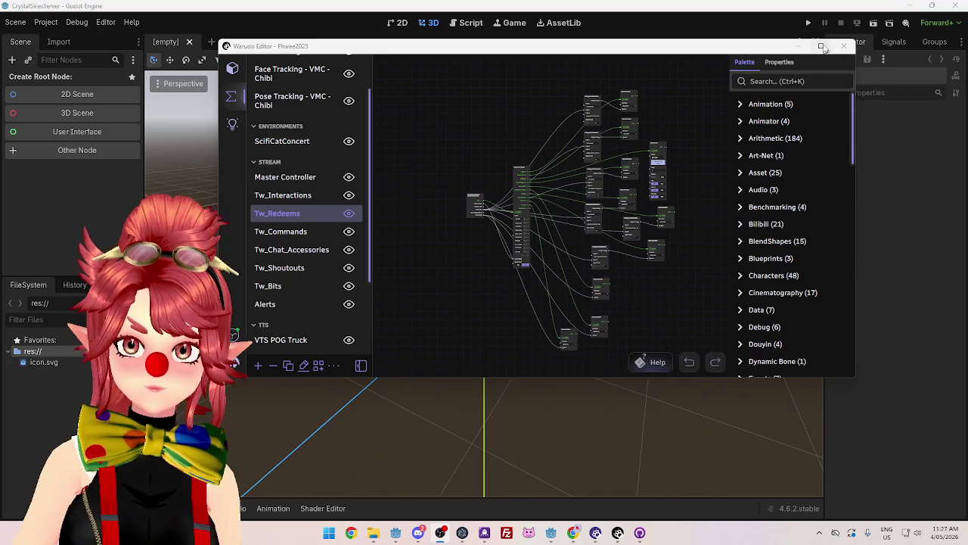
{"action": "left_click", "coordinate": [825, 48]}
Zoom and pan around the Tw_Redeems graph to survey its redeem node clusters
{"action": "scroll", "coordinate": [260, 146], "scroll_direction": "up", "scroll_amount": 4}
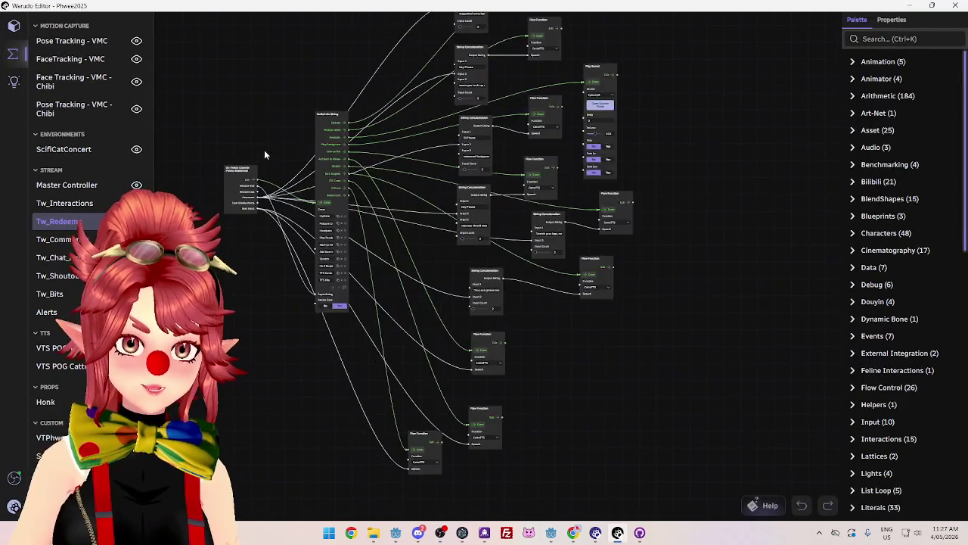
{"action": "scroll", "coordinate": [272, 159], "scroll_direction": "up", "scroll_amount": 5}
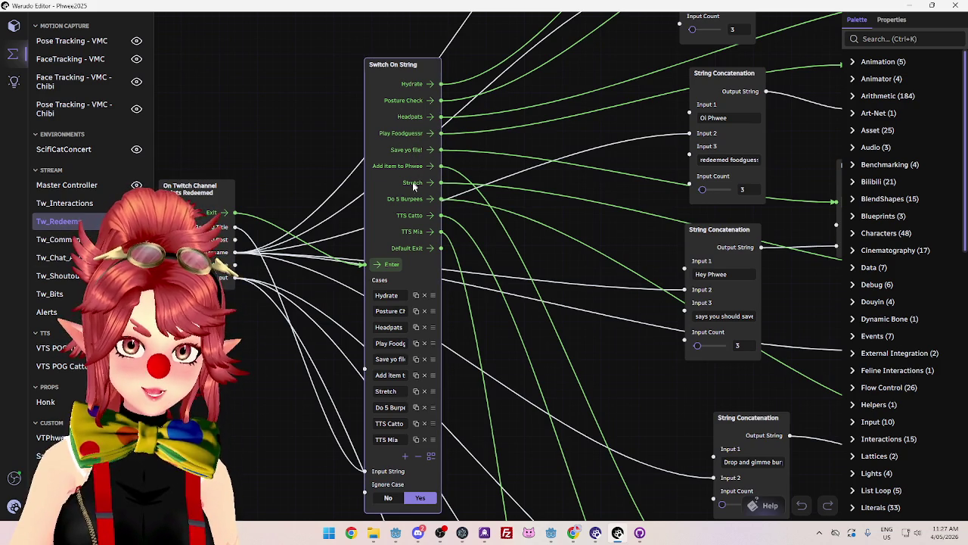
{"action": "scroll", "coordinate": [503, 378], "scroll_direction": "down", "scroll_amount": 3}
{"action": "scroll", "coordinate": [503, 441], "scroll_direction": "down", "scroll_amount": 3}
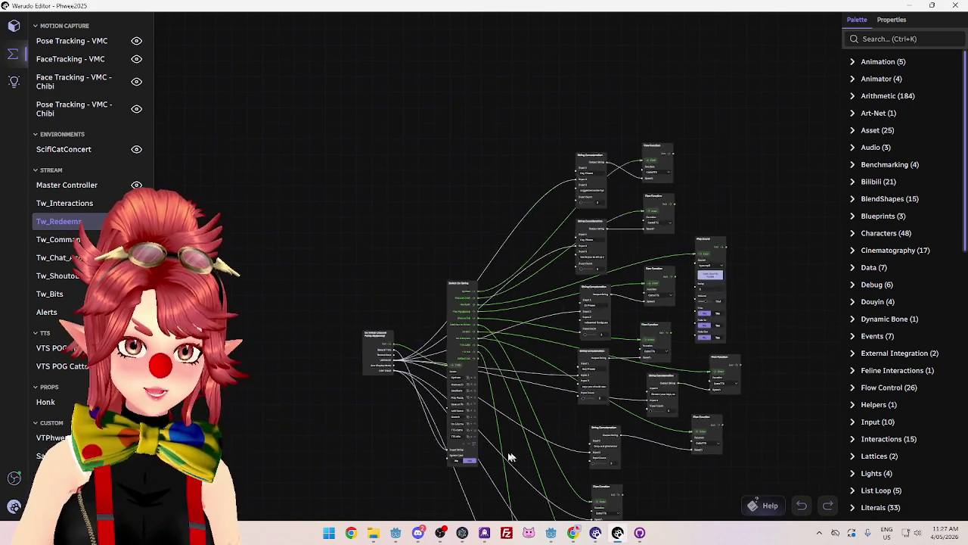
{"action": "left_click_drag", "start_coordinate": [374, 298], "coordinate": [277, 130]}
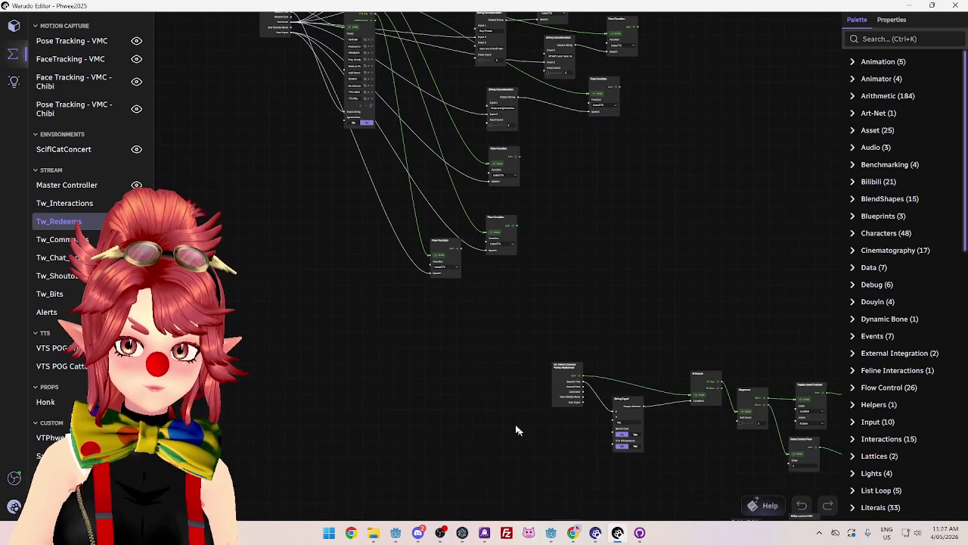
{"action": "left_click_drag", "start_coordinate": [523, 437], "coordinate": [324, 277]}
{"action": "scroll", "coordinate": [371, 295], "scroll_direction": "up", "scroll_amount": 3}
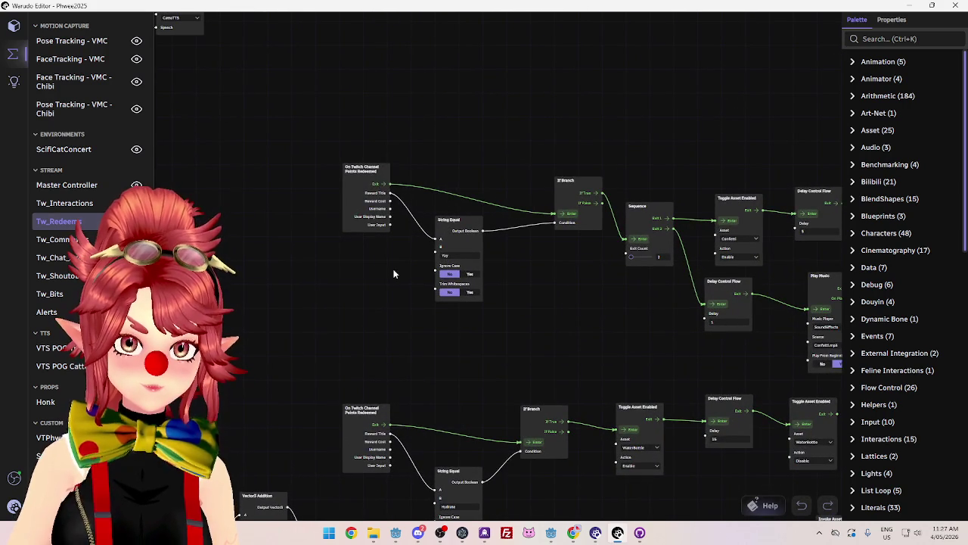
{"action": "mouse_move", "coordinate": [361, 270]}
{"action": "left_mouse_down"}
{"action": "mouse_move", "coordinate": [366, 312]}
{"action": "mouse_move", "coordinate": [619, 492]}
{"action": "left_mouse_up"}
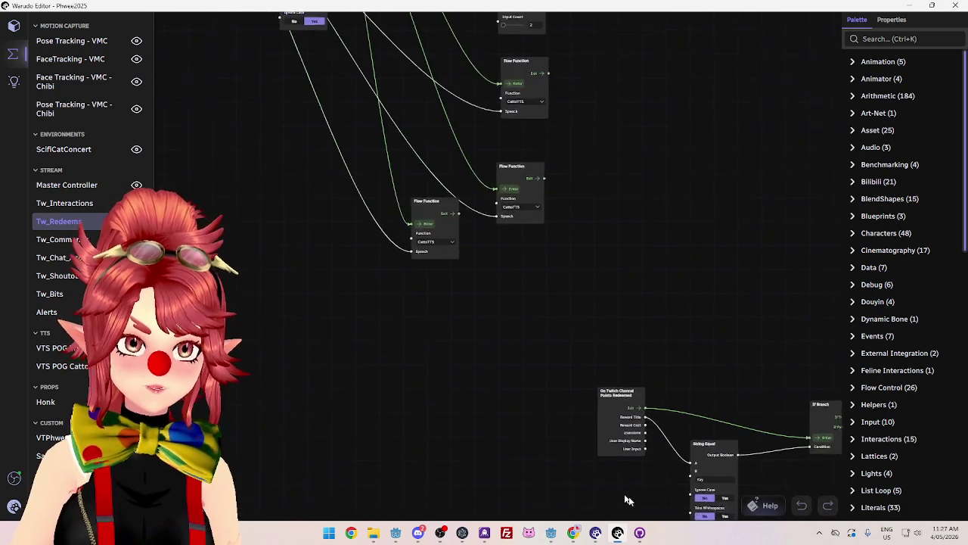
{"action": "scroll", "coordinate": [426, 461], "scroll_direction": "up", "scroll_amount": 3}
{"action": "scroll", "coordinate": [297, 202], "scroll_direction": "down", "scroll_amount": 3}
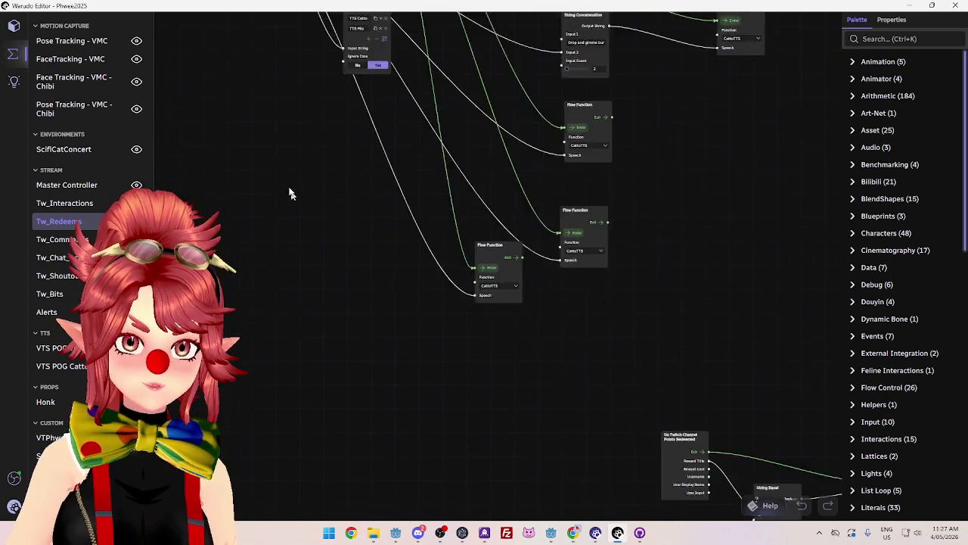
{"action": "scroll", "coordinate": [500, 386], "scroll_direction": "up", "scroll_amount": 3}
{"action": "left_click_drag", "start_coordinate": [360, 324], "coordinate": [395, 325]}
{"action": "scroll", "coordinate": [395, 326], "scroll_direction": "down", "scroll_amount": 5}
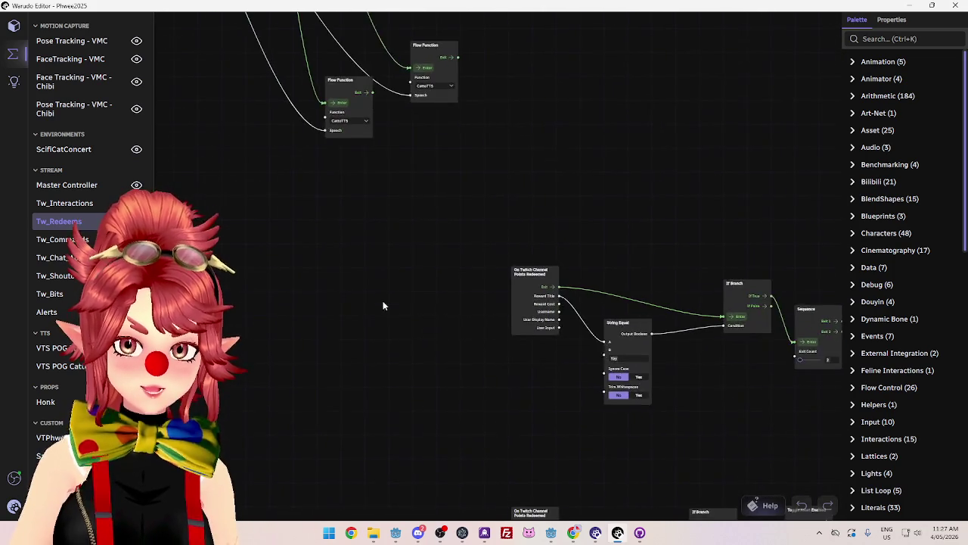
{"action": "scroll", "coordinate": [556, 422], "scroll_direction": "down", "scroll_amount": 2}
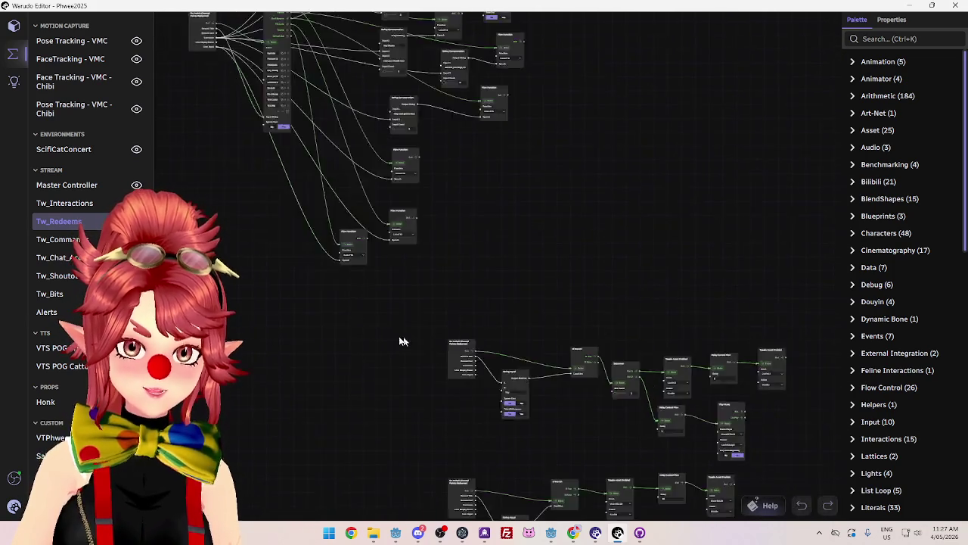
{"action": "scroll", "coordinate": [460, 422], "scroll_direction": "down", "scroll_amount": 2}
{"action": "scroll", "coordinate": [357, 221], "scroll_direction": "up", "scroll_amount": 5}
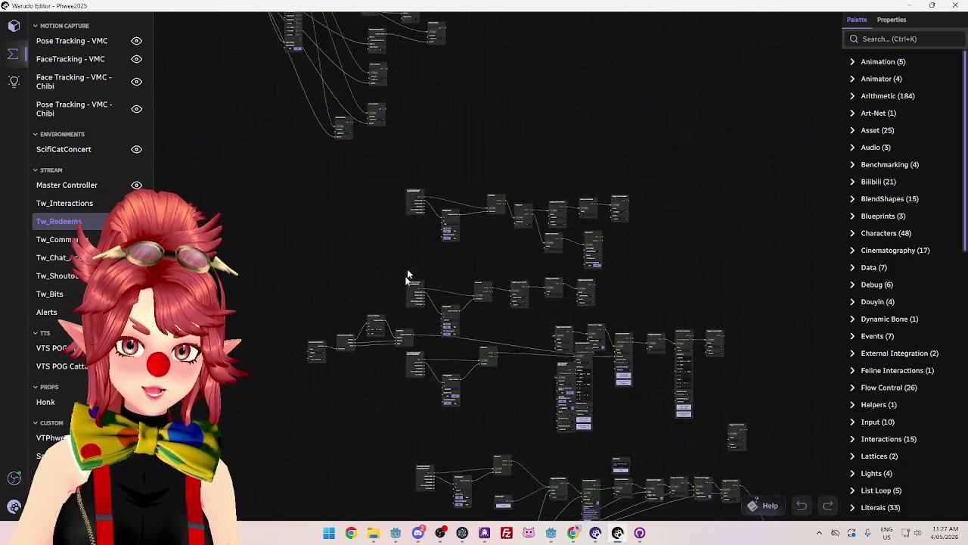
{"action": "scroll", "coordinate": [345, 343], "scroll_direction": "up", "scroll_amount": 3}
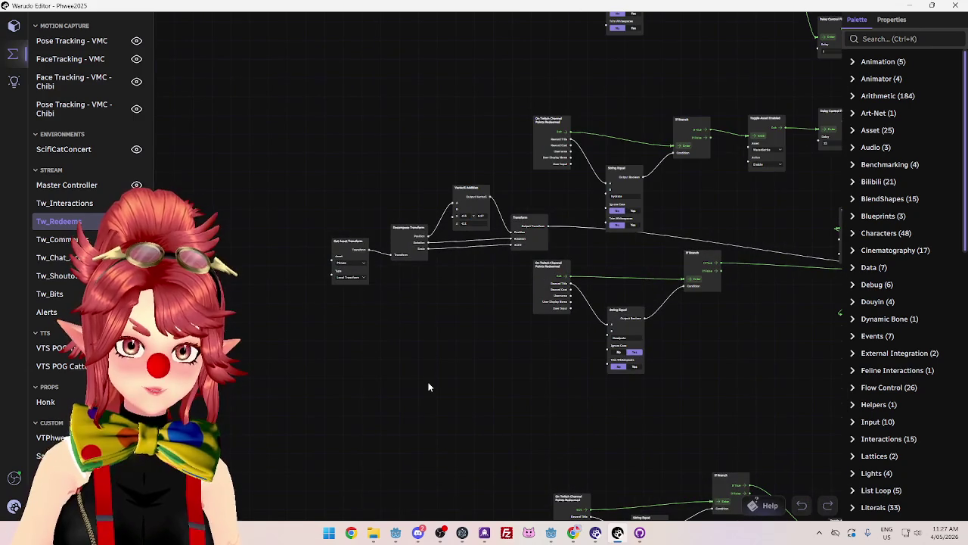
{"action": "scroll", "coordinate": [428, 386], "scroll_direction": "down", "scroll_amount": 4}
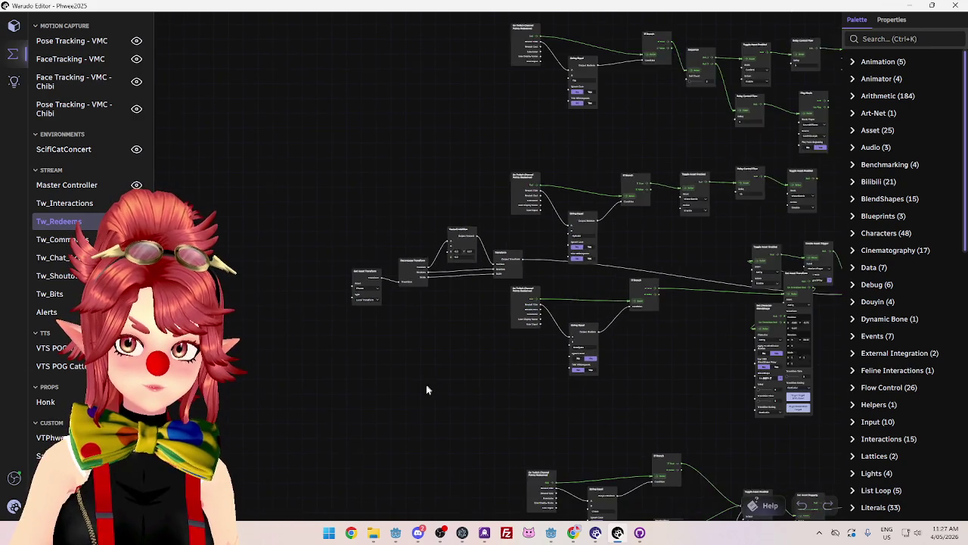
{"action": "scroll", "coordinate": [443, 386], "scroll_direction": "up", "scroll_amount": 2}
{"action": "scroll", "coordinate": [442, 381], "scroll_direction": "down", "scroll_amount": 1}
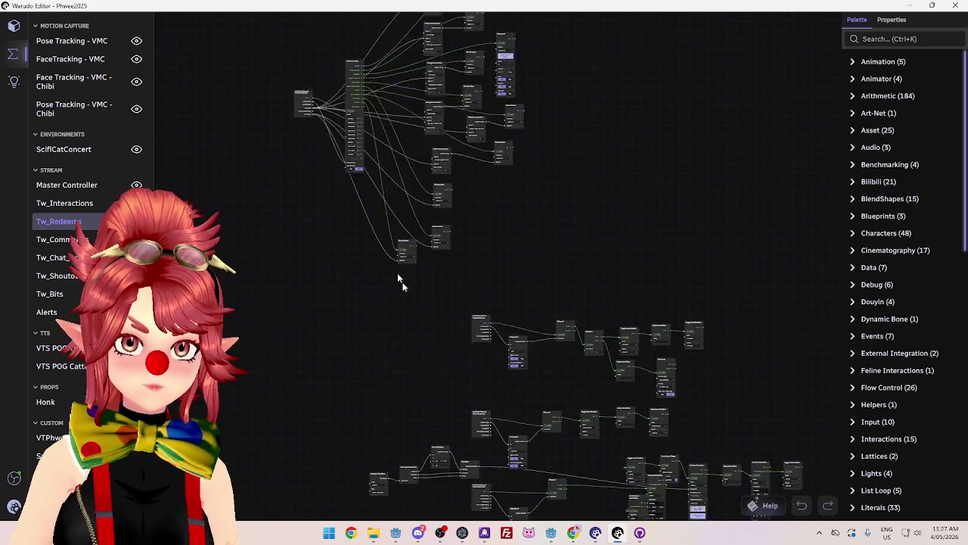
{"action": "scroll", "coordinate": [356, 201], "scroll_direction": "down", "scroll_amount": 2}
{"action": "scroll", "coordinate": [356, 201], "scroll_direction": "up", "scroll_amount": 3}
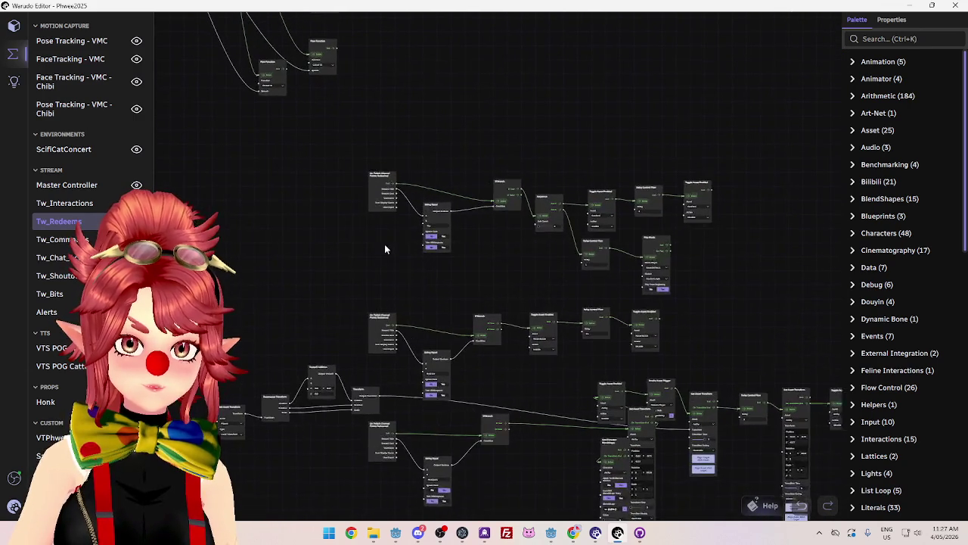
{"action": "scroll", "coordinate": [318, 167], "scroll_direction": "down", "scroll_amount": 2}
{"action": "scroll", "coordinate": [435, 413], "scroll_direction": "up", "scroll_amount": 3}
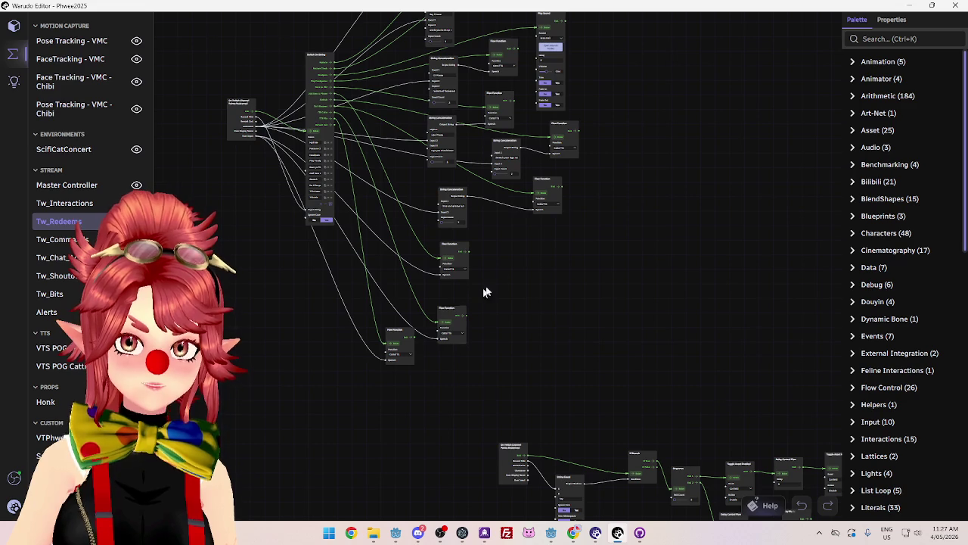
{"action": "scroll", "coordinate": [525, 360], "scroll_direction": "down", "scroll_amount": 2}
{"action": "scroll", "coordinate": [492, 227], "scroll_direction": "up", "scroll_amount": 2}
{"action": "scroll", "coordinate": [323, 106], "scroll_direction": "down", "scroll_amount": 2}
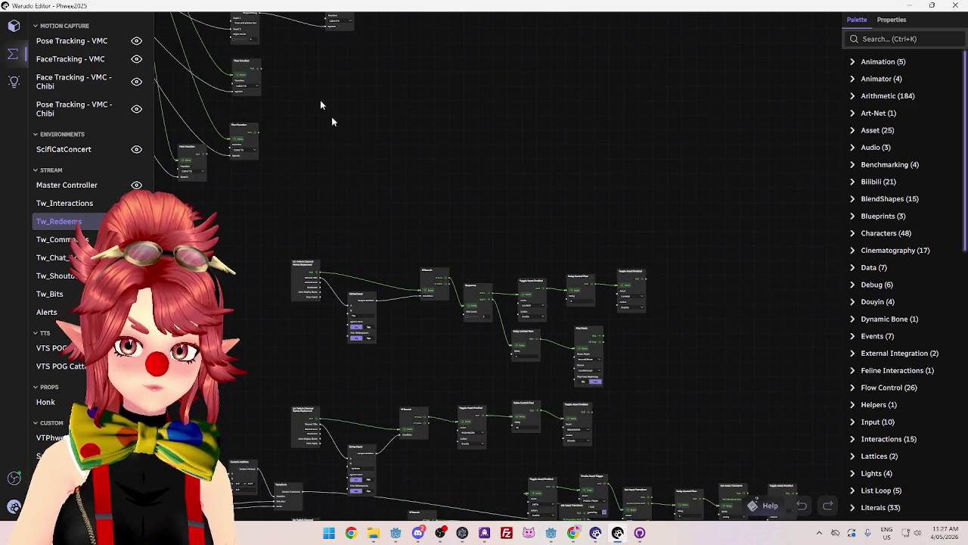
{"action": "scroll", "coordinate": [426, 353], "scroll_direction": "up", "scroll_amount": 3}
{"action": "scroll", "coordinate": [509, 302], "scroll_direction": "up", "scroll_amount": 1}
{"action": "scroll", "coordinate": [507, 302], "scroll_direction": "down", "scroll_amount": 2}
{"action": "scroll", "coordinate": [327, 180], "scroll_direction": "up", "scroll_amount": 2}
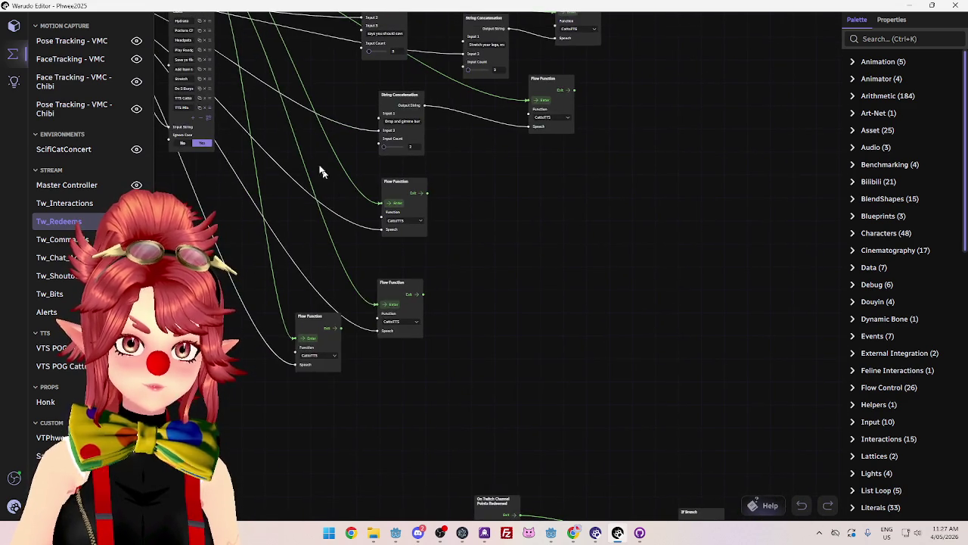
{"action": "scroll", "coordinate": [330, 205], "scroll_direction": "down", "scroll_amount": 2}
{"action": "scroll", "coordinate": [421, 314], "scroll_direction": "up", "scroll_amount": 2}
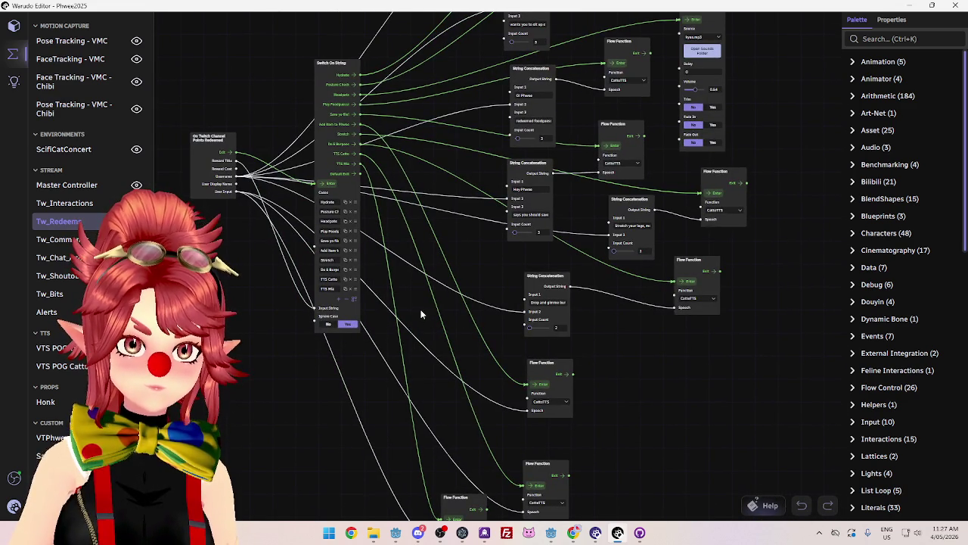
{"action": "scroll", "coordinate": [421, 314], "scroll_direction": "down", "scroll_amount": 2}
{"action": "scroll", "coordinate": [457, 237], "scroll_direction": "up", "scroll_amount": 1}
{"action": "scroll", "coordinate": [521, 208], "scroll_direction": "down", "scroll_amount": 1}
{"action": "scroll", "coordinate": [476, 267], "scroll_direction": "up", "scroll_amount": 2}
Place the Twitch Redeemed node beside String Equal and move the middle chain under the top cluster
{"action": "mouse_move", "coordinate": [450, 270]}
{"action": "left_mouse_down"}
{"action": "mouse_move", "coordinate": [250, 221]}
{"action": "mouse_move", "coordinate": [487, 399]}
{"action": "mouse_move", "coordinate": [260, 178]}
{"action": "left_mouse_up"}
{"action": "scroll", "coordinate": [741, 379], "scroll_direction": "down", "scroll_amount": 2}
{"action": "scroll", "coordinate": [537, 255], "scroll_direction": "up", "scroll_amount": 1}
{"action": "scroll", "coordinate": [657, 303], "scroll_direction": "up", "scroll_amount": 1}
{"action": "scroll", "coordinate": [666, 309], "scroll_direction": "down", "scroll_amount": 2}
{"action": "scroll", "coordinate": [298, 160], "scroll_direction": "up", "scroll_amount": 1}
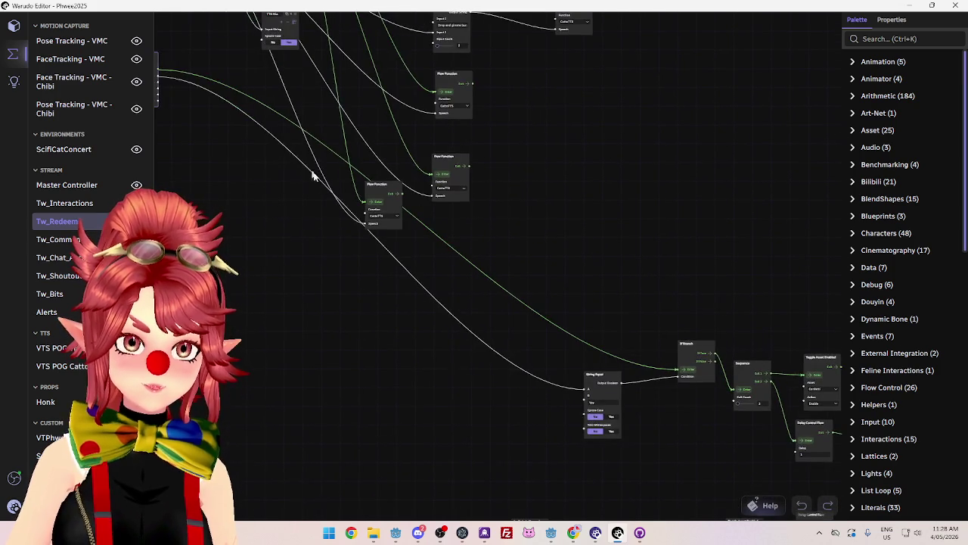
{"action": "scroll", "coordinate": [209, 110], "scroll_direction": "up", "scroll_amount": 1}
{"action": "mouse_move", "coordinate": [156, 69]}
{"action": "left_mouse_down"}
{"action": "mouse_move", "coordinate": [460, 249]}
{"action": "mouse_move", "coordinate": [512, 300]}
{"action": "left_mouse_up"}
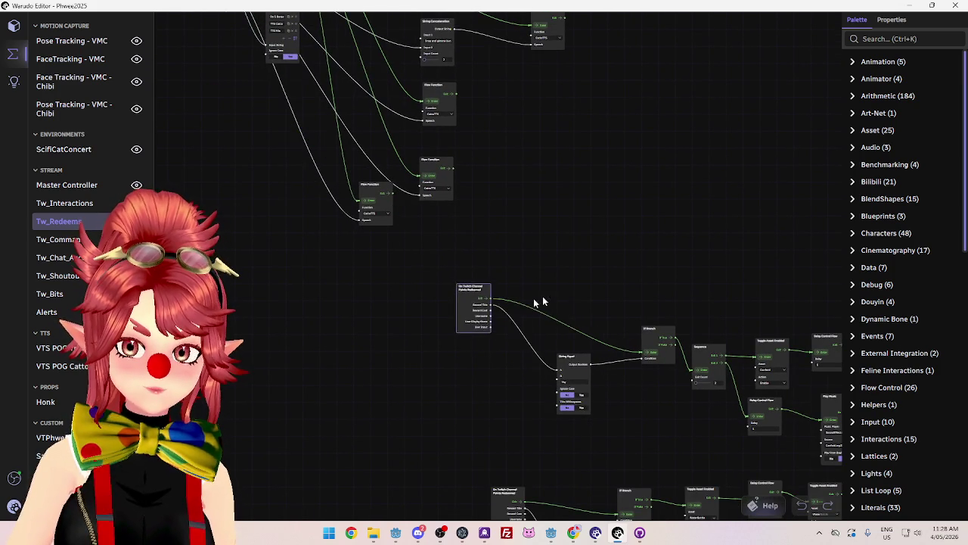
{"action": "scroll", "coordinate": [700, 263], "scroll_direction": "down", "scroll_amount": 1}
{"action": "scroll", "coordinate": [464, 221], "scroll_direction": "up", "scroll_amount": 1}
{"action": "mouse_move", "coordinate": [221, 214]}
{"action": "left_mouse_down"}
{"action": "mouse_move", "coordinate": [318, 269]}
{"action": "mouse_move", "coordinate": [640, 399]}
{"action": "mouse_move", "coordinate": [648, 393]}
{"action": "left_mouse_up"}
{"action": "left_click_drag", "start_coordinate": [320, 168], "coordinate": [584, 273]}
{"action": "mouse_move", "coordinate": [529, 340]}
{"action": "left_mouse_down"}
{"action": "mouse_move", "coordinate": [414, 310]}
{"action": "mouse_move", "coordinate": [401, 291]}
{"action": "mouse_move", "coordinate": [333, 264]}
{"action": "mouse_move", "coordinate": [341, 267]}
{"action": "left_mouse_up"}
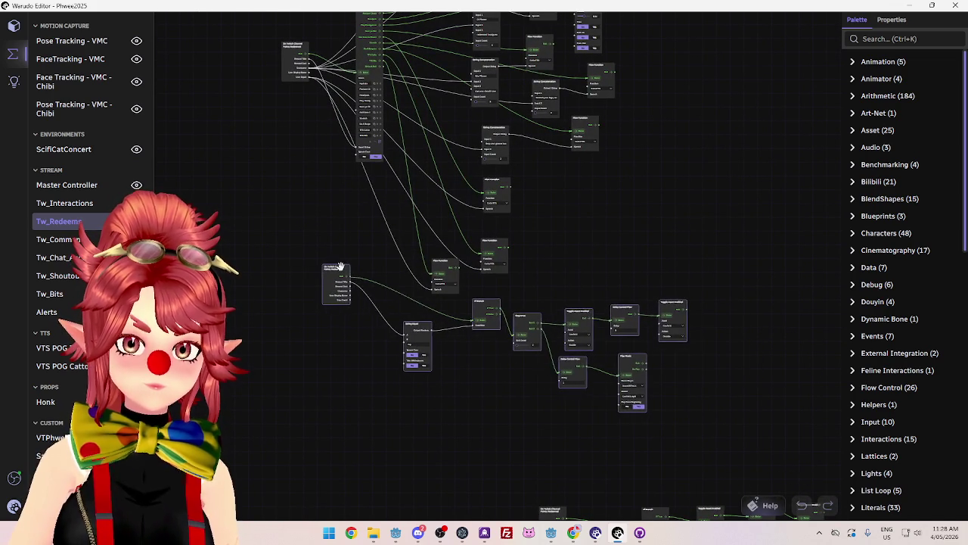
{"action": "scroll", "coordinate": [384, 320], "scroll_direction": "up", "scroll_amount": 3}
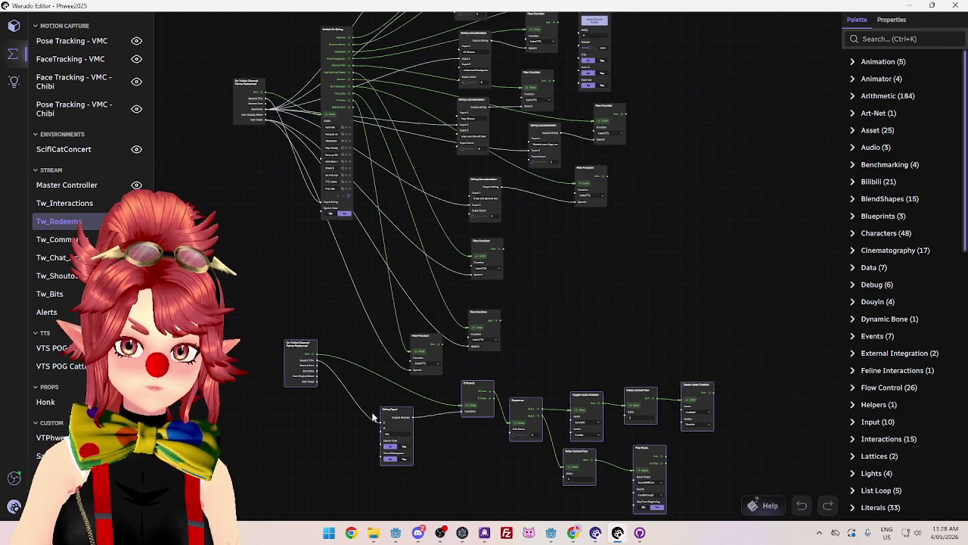
Reposition the String and second Twitch redeem nodes, then wire the Twitch output into String Equal
{"action": "left_click", "coordinate": [391, 399]}
{"action": "left_click_drag", "start_coordinate": [395, 409], "coordinate": [432, 415]}
{"action": "mouse_move", "coordinate": [301, 352]}
{"action": "left_mouse_down"}
{"action": "mouse_move", "coordinate": [254, 280]}
{"action": "mouse_move", "coordinate": [245, 228]}
{"action": "mouse_move", "coordinate": [253, 241]}
{"action": "left_mouse_up"}
{"action": "scroll", "coordinate": [305, 246], "scroll_direction": "up", "scroll_amount": 3}
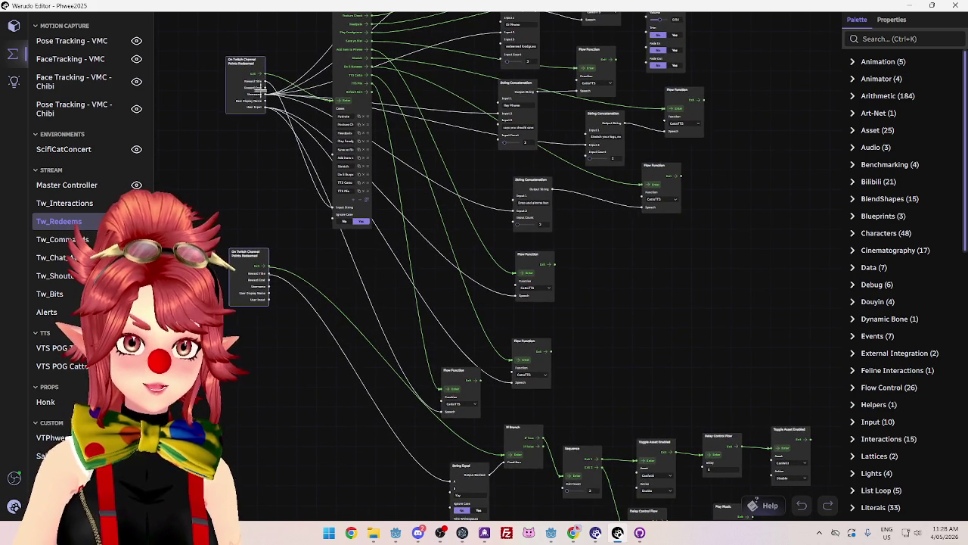
{"action": "mouse_move", "coordinate": [266, 98]}
{"action": "left_mouse_down"}
{"action": "mouse_move", "coordinate": [412, 418]}
{"action": "mouse_move", "coordinate": [451, 480]}
{"action": "mouse_move", "coordinate": [387, 468]}
{"action": "left_mouse_up"}
{"action": "mouse_move", "coordinate": [266, 81]}
{"action": "left_mouse_down"}
{"action": "mouse_move", "coordinate": [310, 155]}
{"action": "mouse_move", "coordinate": [432, 461]}
{"action": "mouse_move", "coordinate": [451, 482]}
{"action": "mouse_move", "coordinate": [459, 470]}
{"action": "left_mouse_up"}
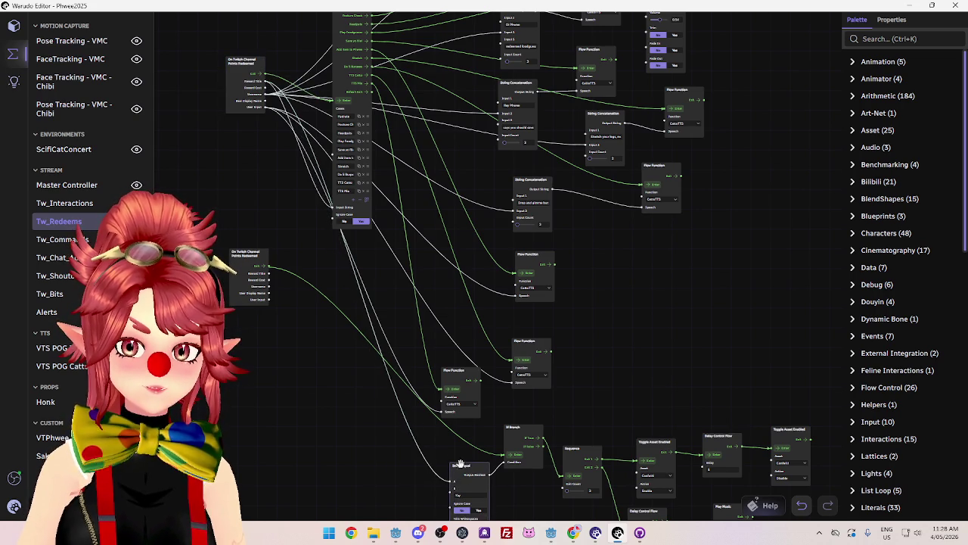
Add a new case 'Yes' to the switch node and delete the String Equal node
{"action": "left_click", "coordinate": [351, 202]}
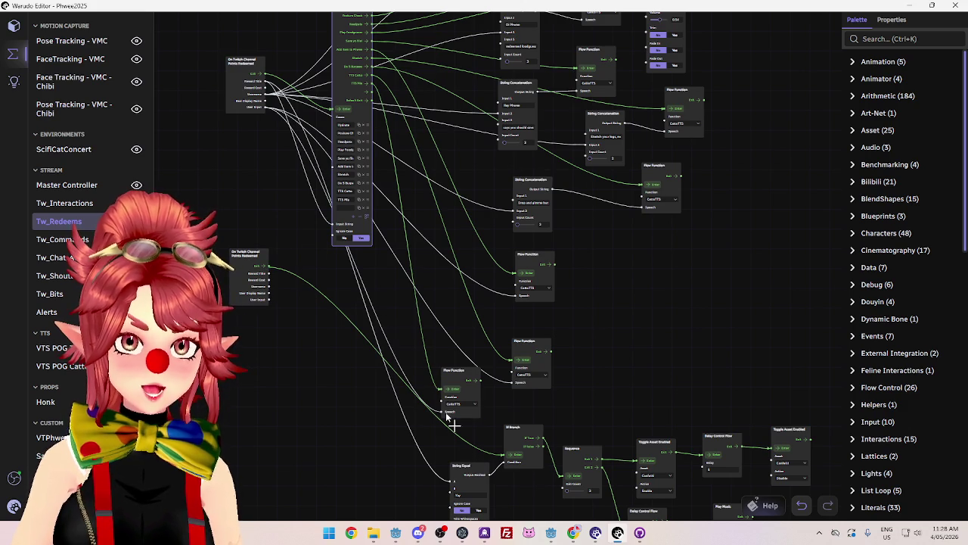
{"action": "mouse_move", "coordinate": [360, 441]}
{"action": "left_mouse_down"}
{"action": "mouse_move", "coordinate": [314, 366]}
{"action": "mouse_move", "coordinate": [350, 423]}
{"action": "mouse_move", "coordinate": [351, 405]}
{"action": "mouse_move", "coordinate": [358, 433]}
{"action": "left_mouse_up"}
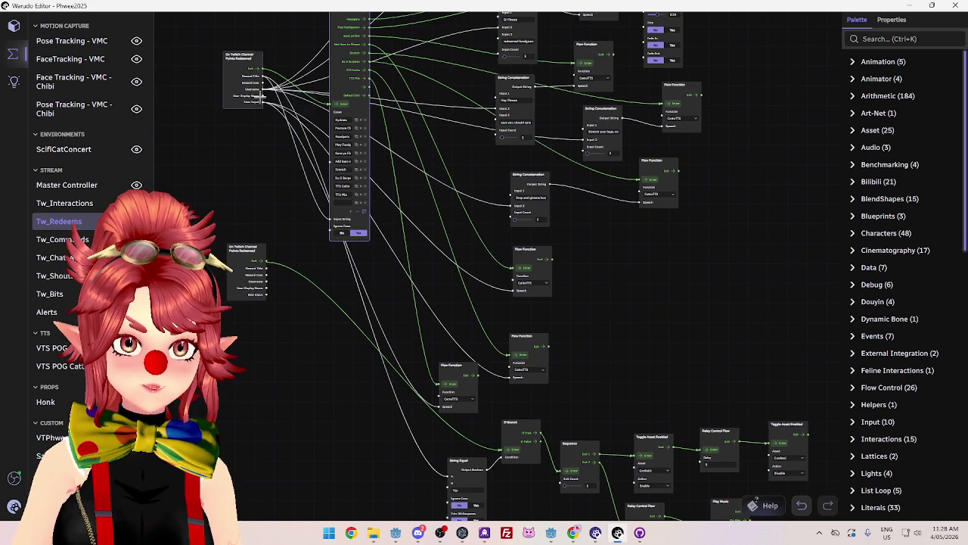
{"action": "left_click_drag", "start_coordinate": [454, 474], "coordinate": [375, 457]}
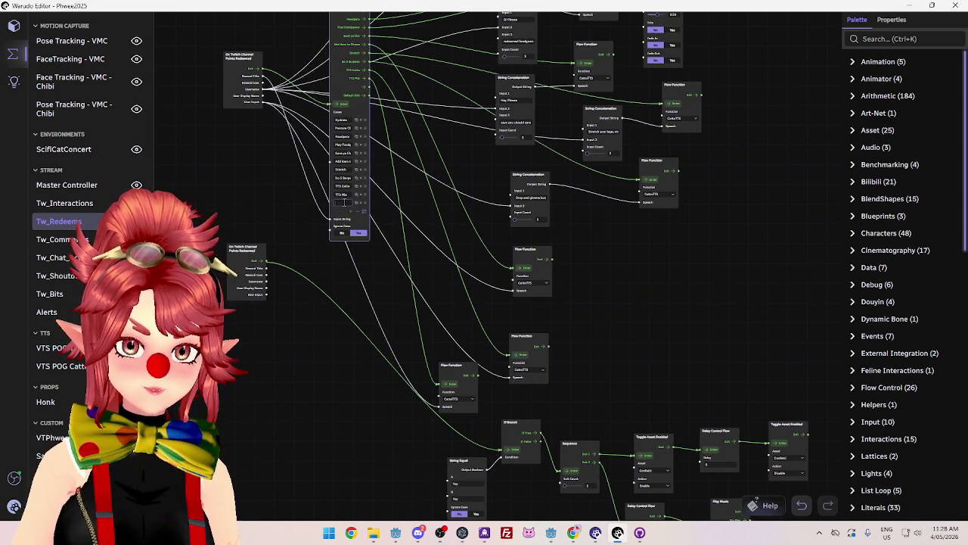
{"action": "type", "text": "Yes"}
{"action": "left_click_drag", "start_coordinate": [331, 399], "coordinate": [313, 337]}
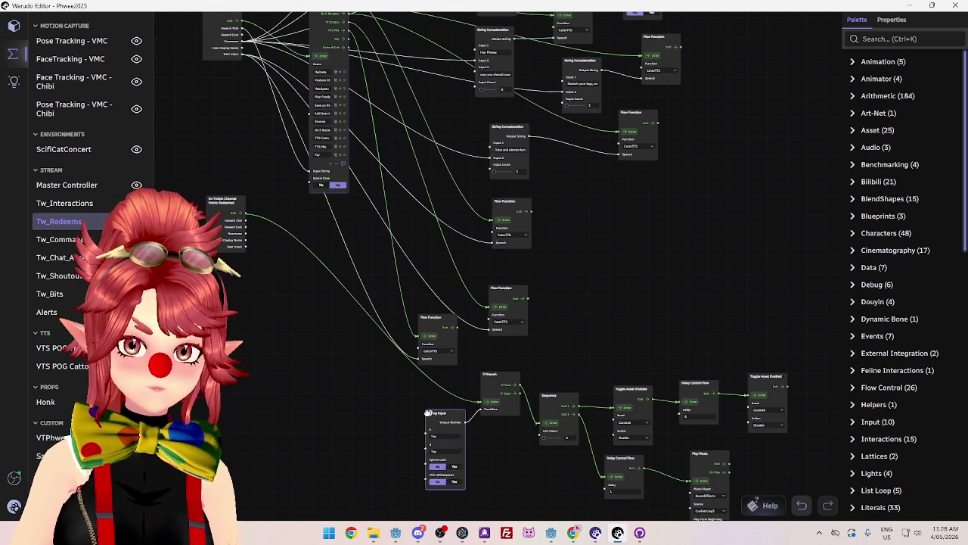
{"action": "left_click_drag", "start_coordinate": [435, 413], "coordinate": [386, 417]}
{"action": "key", "text": "Delete"}
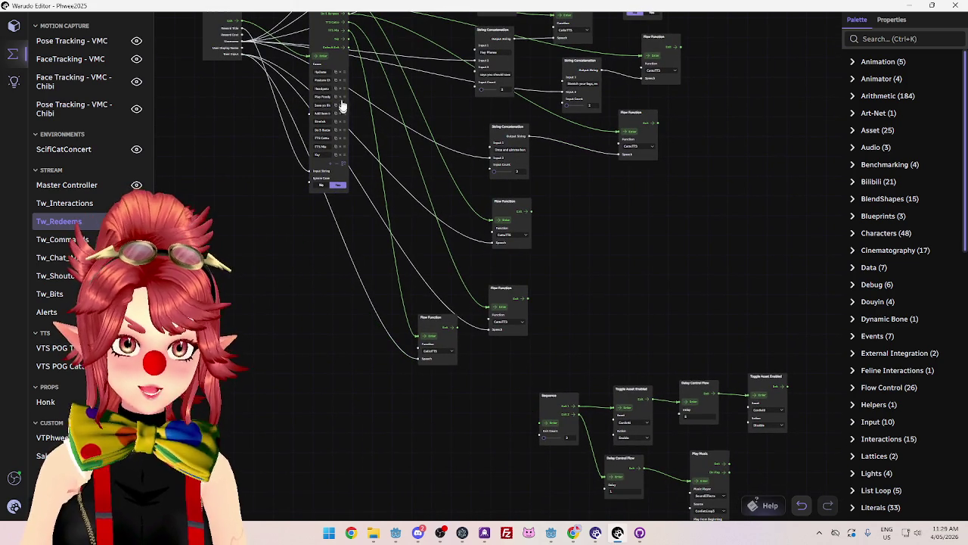
Connect the redeem trigger into the Sequence node and select the Play Music node
{"action": "left_click_drag", "start_coordinate": [535, 417], "coordinate": [540, 420]}
{"action": "left_click_drag", "start_coordinate": [609, 299], "coordinate": [478, 192]}
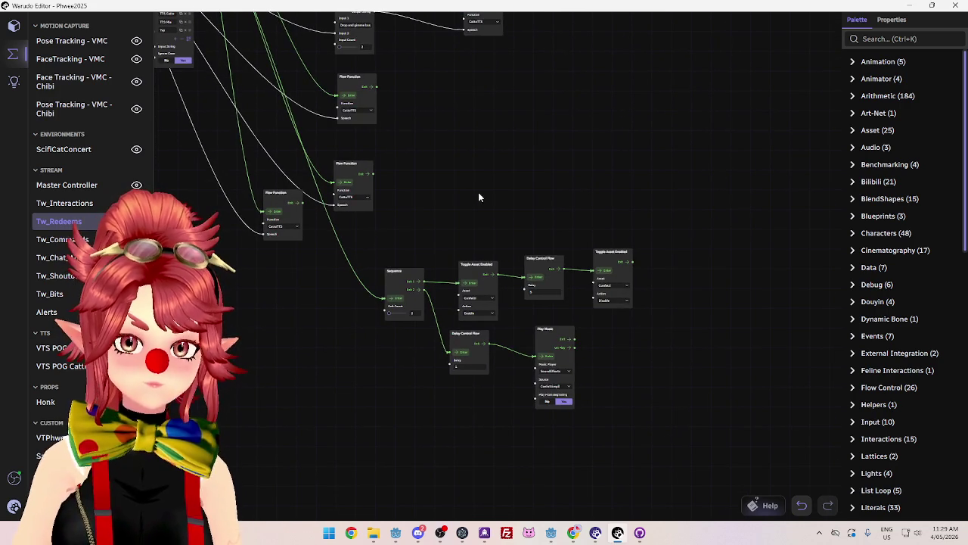
{"action": "scroll", "coordinate": [658, 363], "scroll_direction": "up", "scroll_amount": 2}
{"action": "scroll", "coordinate": [645, 341], "scroll_direction": "up", "scroll_amount": 1}
{"action": "mouse_move", "coordinate": [449, 299]}
{"action": "left_mouse_down"}
{"action": "mouse_move", "coordinate": [475, 256]}
{"action": "mouse_move", "coordinate": [460, 277]}
{"action": "left_mouse_up"}
{"action": "scroll", "coordinate": [508, 310], "scroll_direction": "up", "scroll_amount": 1}
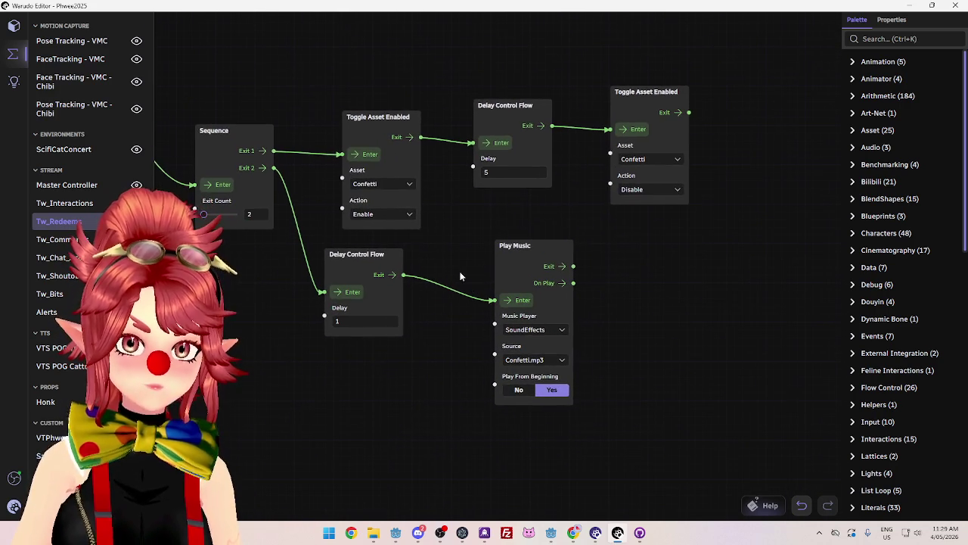
{"action": "left_click", "coordinate": [527, 332]}
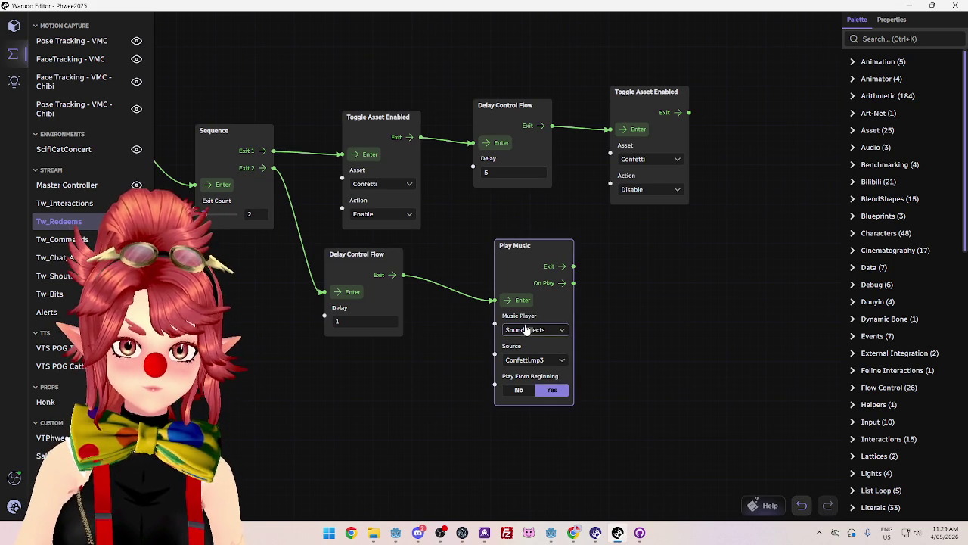
{"action": "left_click", "coordinate": [505, 292]}
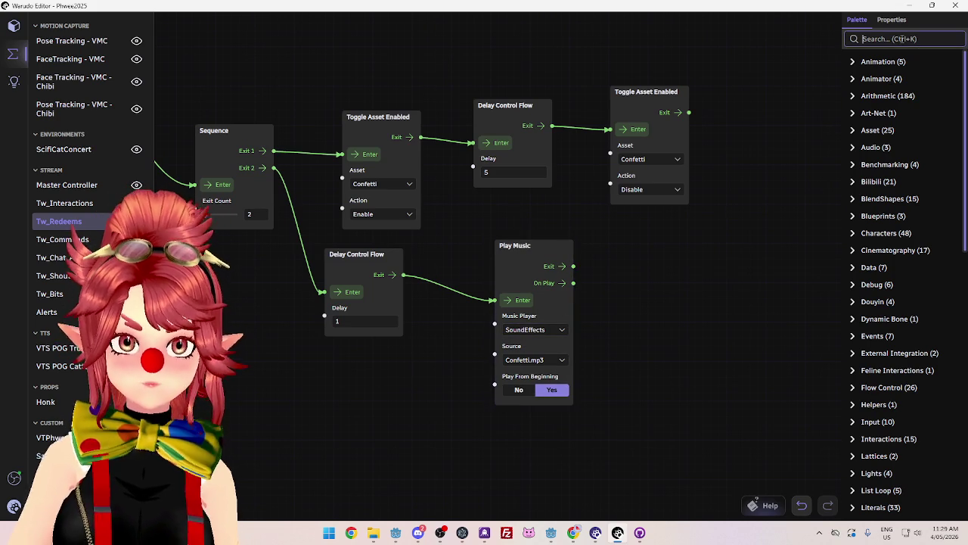
Add a Play Sound node from the 'play' palette search, set to Confetti.mp3, beside Play Music
{"action": "type", "text": "play"}
{"action": "key", "text": "BackSpace"}
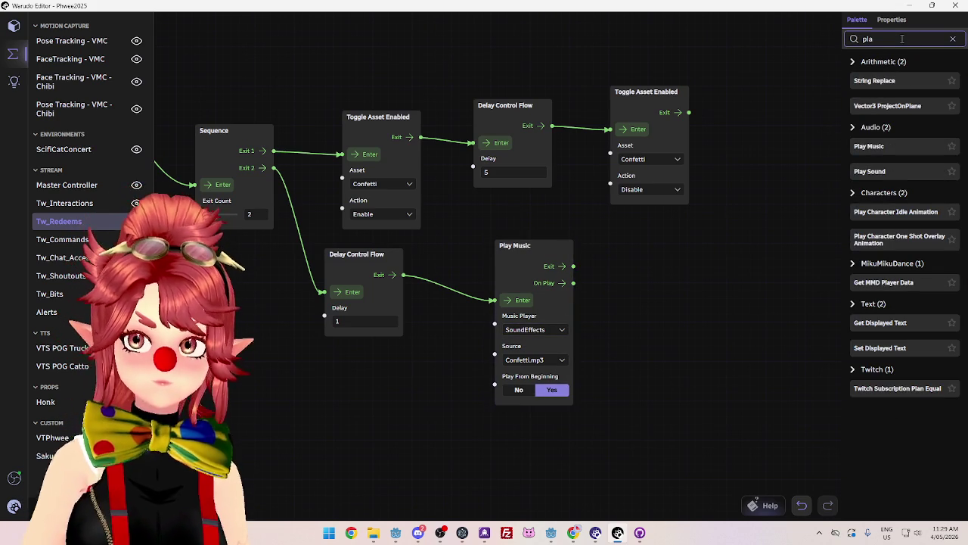
{"action": "type", "text": "a"}
{"action": "key", "text": "BackSpace"}
{"action": "key", "text": "BackSpace"}
{"action": "type", "text": "y"}
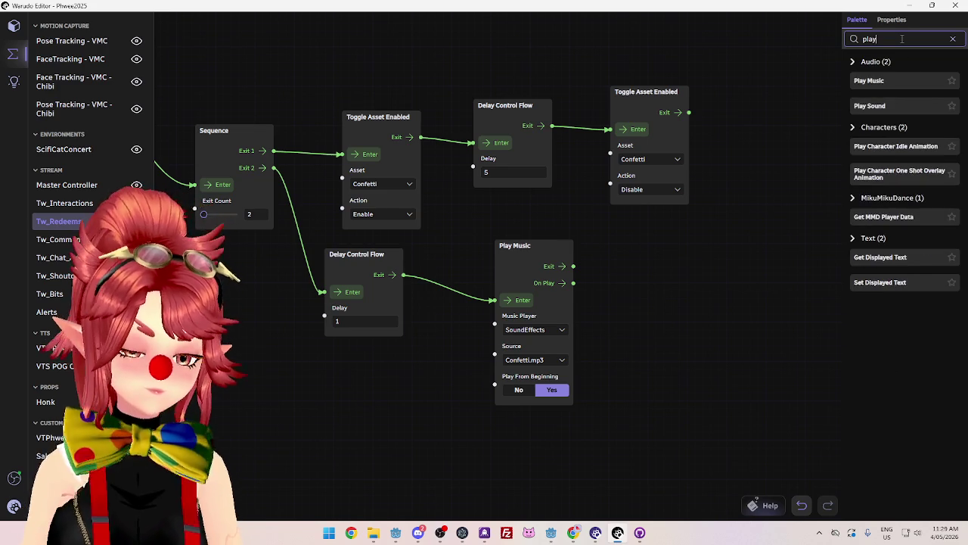
{"action": "mouse_move", "coordinate": [870, 106]}
{"action": "left_mouse_down"}
{"action": "mouse_move", "coordinate": [877, 114]}
{"action": "mouse_move", "coordinate": [692, 253]}
{"action": "mouse_move", "coordinate": [646, 269]}
{"action": "left_mouse_up"}
{"action": "left_click", "coordinate": [684, 335]}
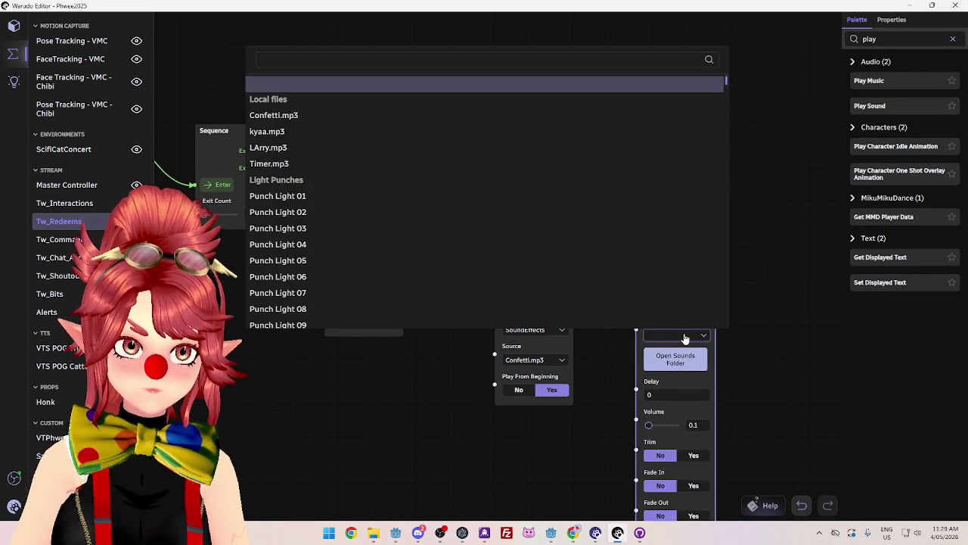
{"action": "left_click", "coordinate": [277, 127]}
{"action": "scroll", "coordinate": [737, 352], "scroll_direction": "down", "scroll_amount": 3}
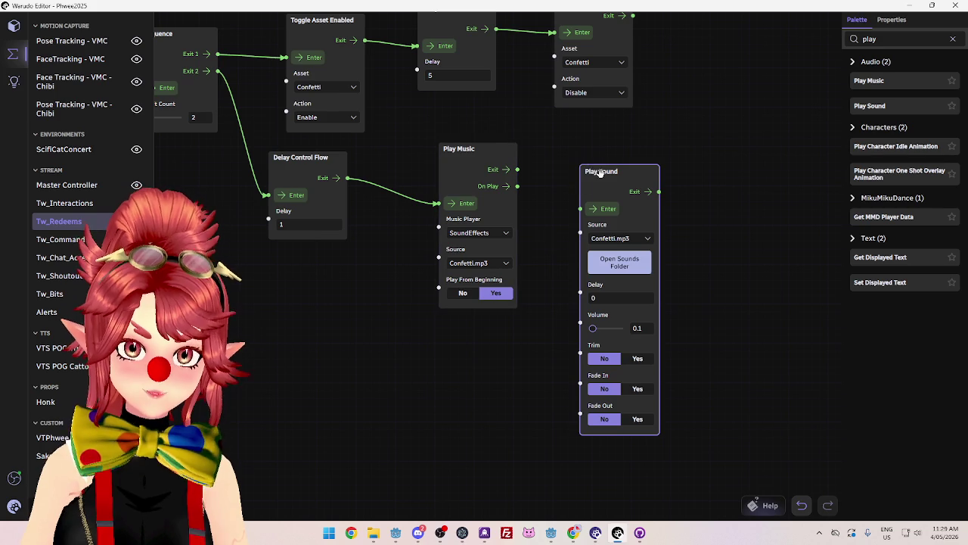
{"action": "left_click_drag", "start_coordinate": [600, 173], "coordinate": [567, 154]}
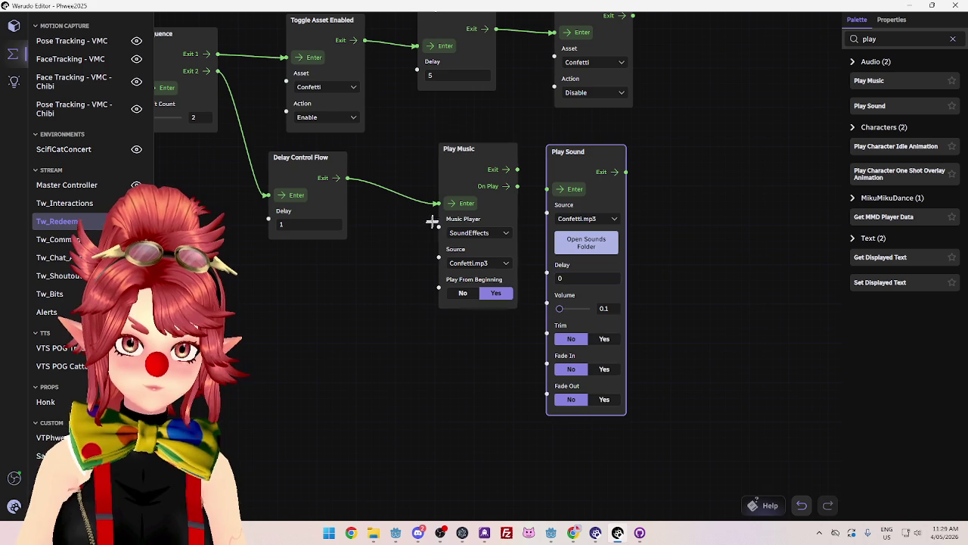
Remove Play Music and wire the Delay Control Flow exit into Play Sound
{"action": "left_click_drag", "start_coordinate": [471, 165], "coordinate": [434, 241]}
{"action": "key", "text": "Delete"}
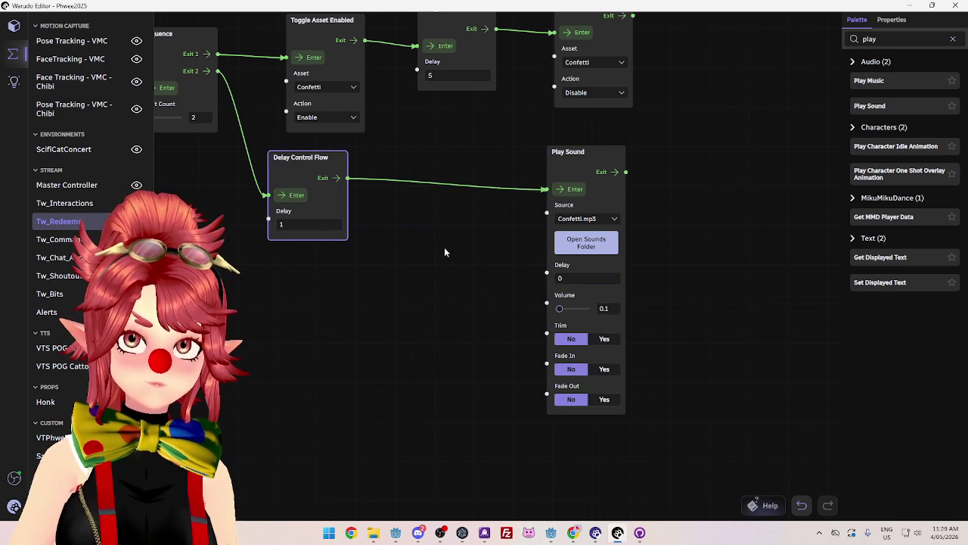
{"action": "left_click_drag", "start_coordinate": [305, 154], "coordinate": [325, 151]}
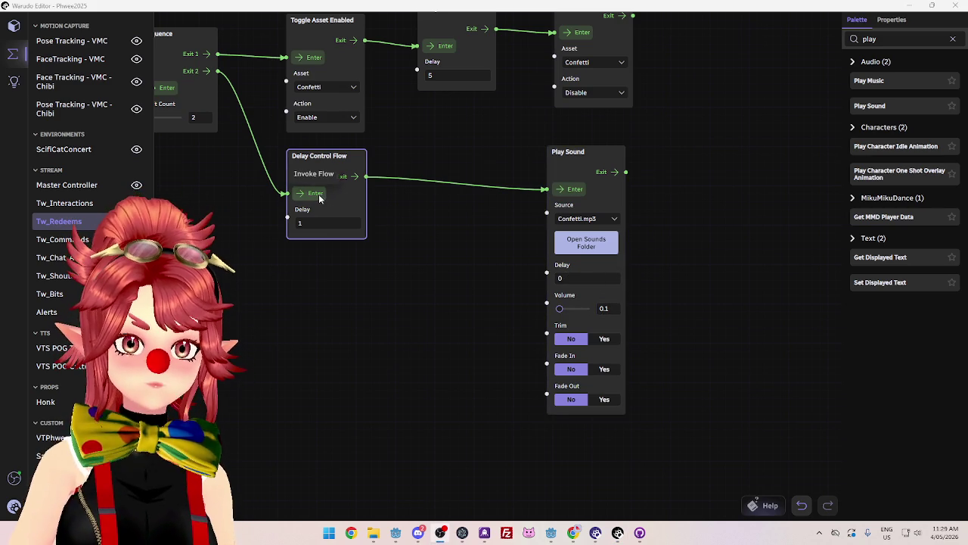
{"action": "left_click_drag", "start_coordinate": [428, 267], "coordinate": [427, 259]}
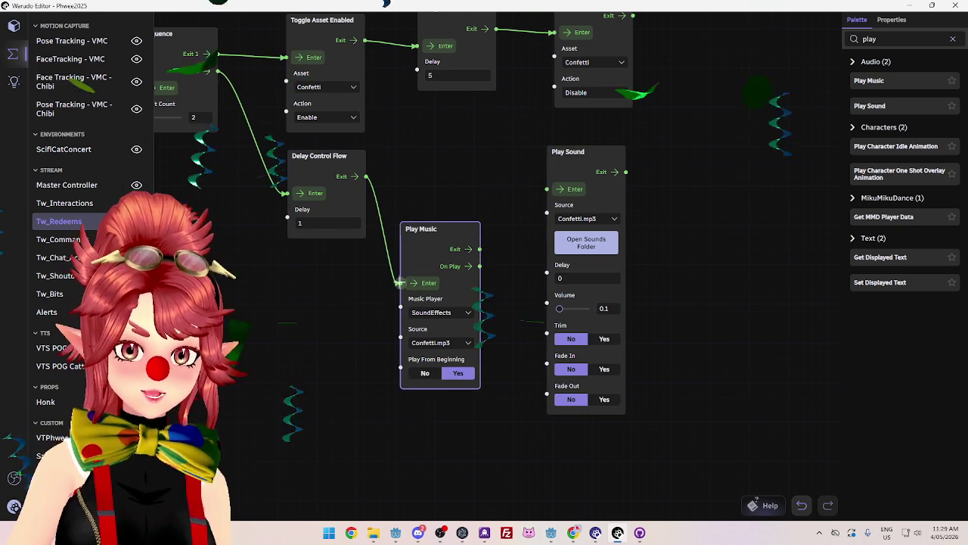
{"action": "mouse_move", "coordinate": [399, 283]}
{"action": "left_mouse_down"}
{"action": "mouse_move", "coordinate": [537, 221]}
{"action": "mouse_move", "coordinate": [546, 189]}
{"action": "left_mouse_up"}
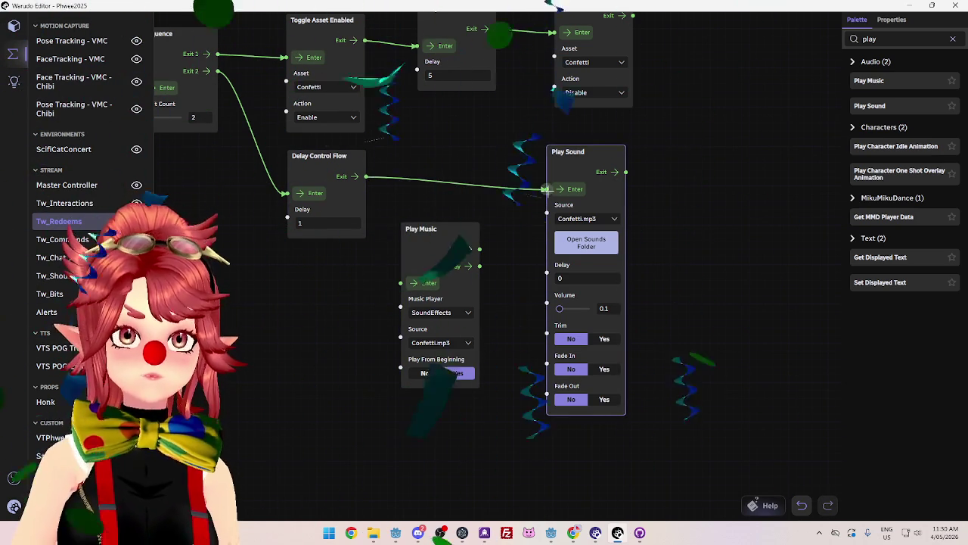
{"action": "key", "text": "Delete"}
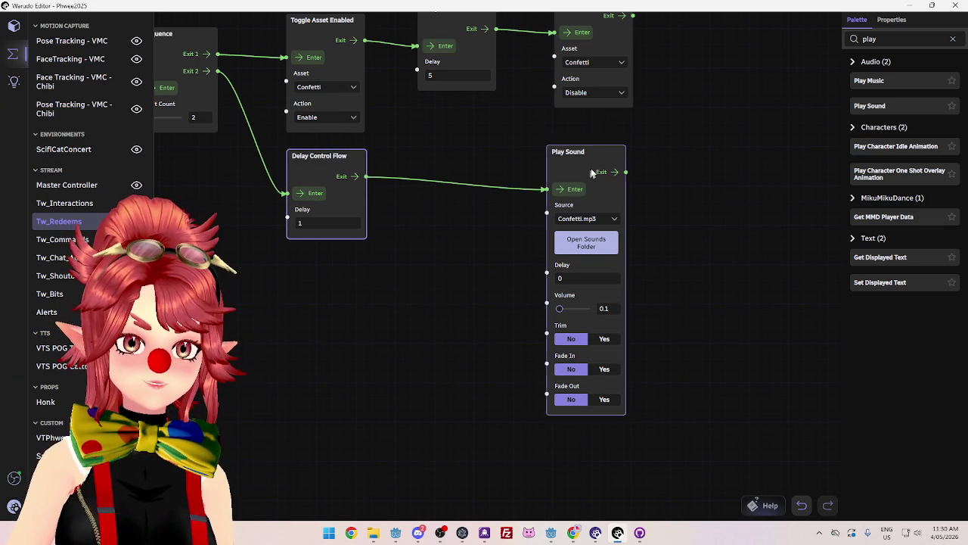
{"action": "left_click_drag", "start_coordinate": [589, 149], "coordinate": [463, 157]}
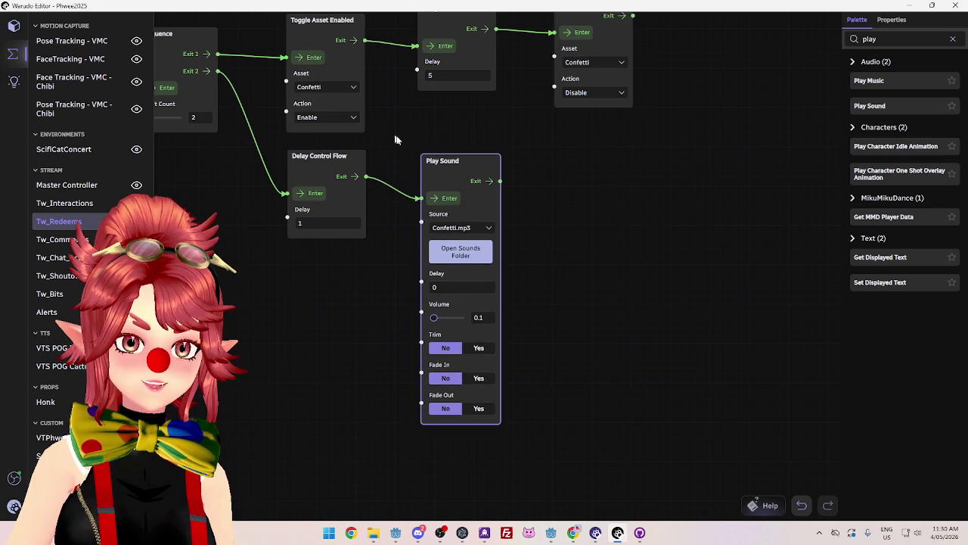
{"action": "left_click_drag", "start_coordinate": [387, 136], "coordinate": [578, 181]}
Save the current Warudo scene from the main menu
{"action": "scroll", "coordinate": [417, 281], "scroll_direction": "down", "scroll_amount": 3}
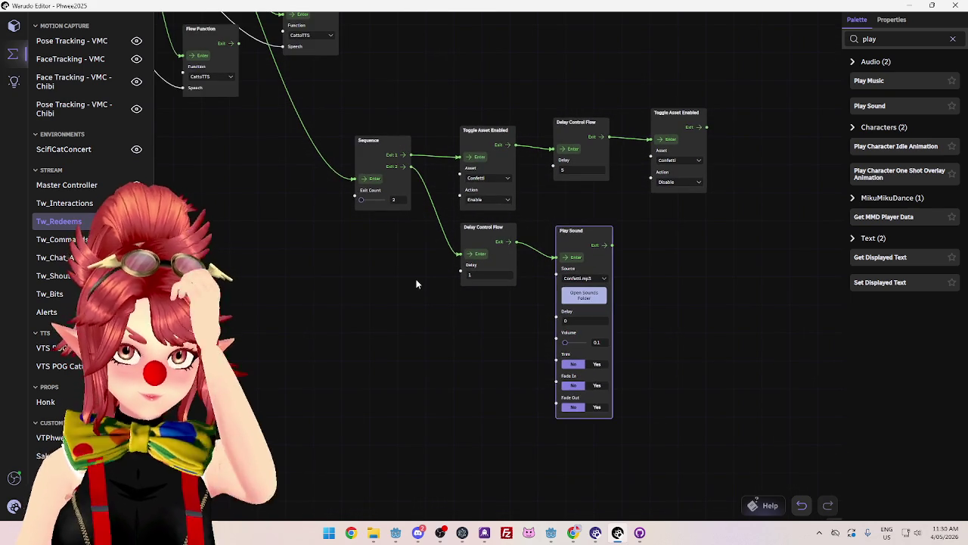
{"action": "left_click_drag", "start_coordinate": [437, 102], "coordinate": [435, 147]}
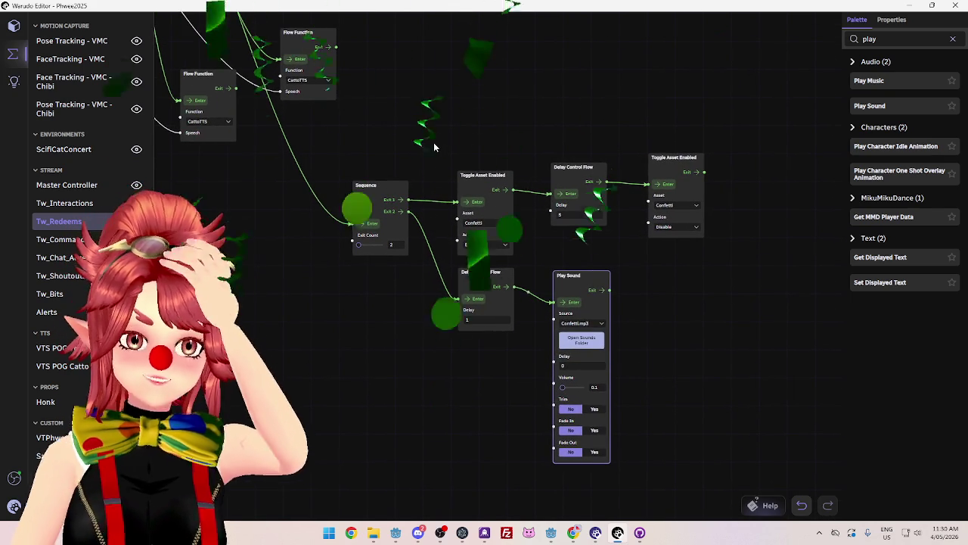
{"action": "mouse_move", "coordinate": [463, 132]}
{"action": "left_mouse_down"}
{"action": "mouse_move", "coordinate": [487, 149]}
{"action": "mouse_move", "coordinate": [544, 143]}
{"action": "left_mouse_up"}
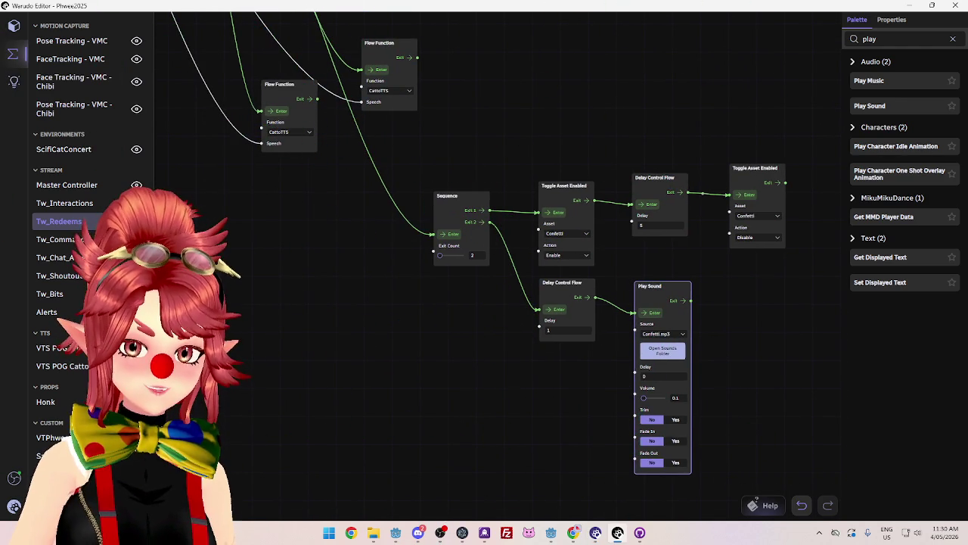
{"action": "left_click", "coordinate": [14, 506]}
{"action": "left_click", "coordinate": [36, 265]}
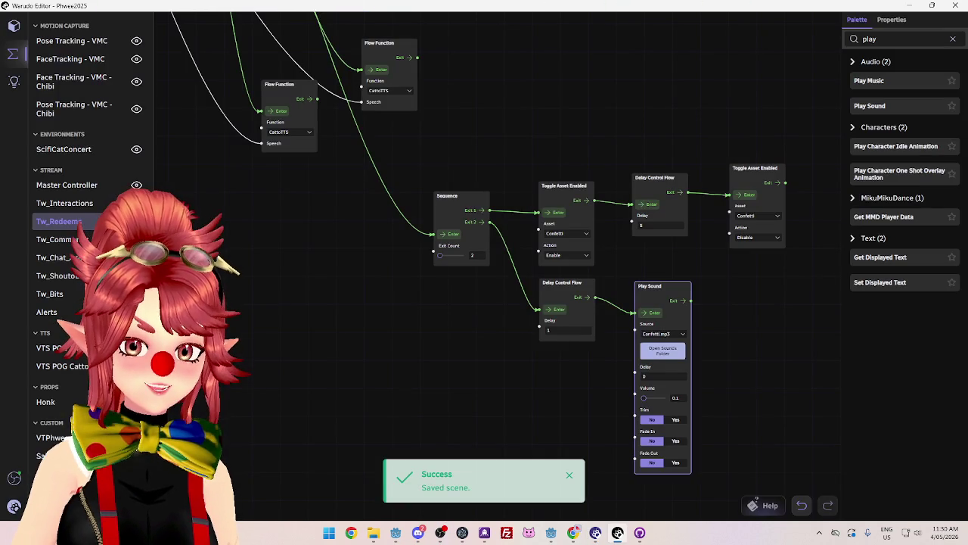
Save Tw_Redeems.json into Stream Materials > Warudo Assets > Blueprints_260304
{"action": "key", "text": "ctrl+shift+s"}
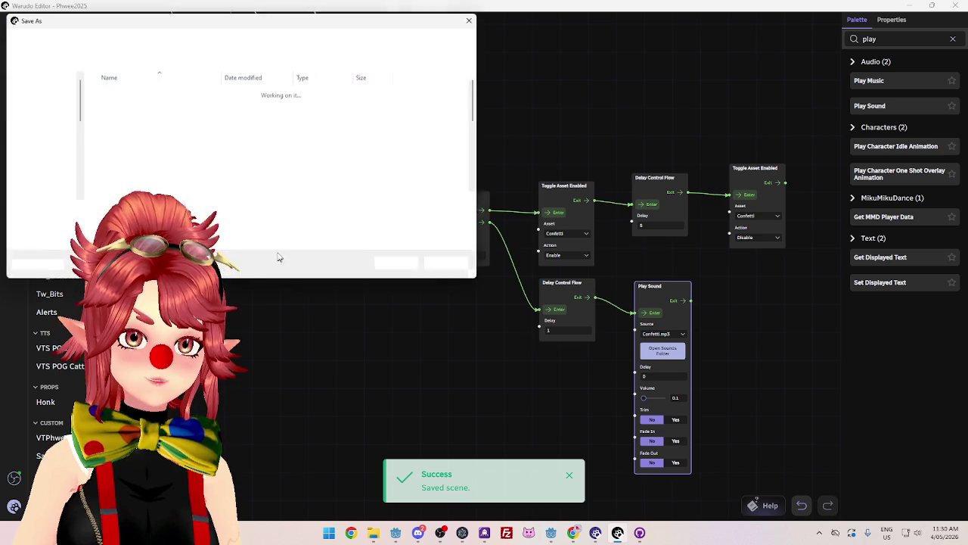
{"action": "left_click", "coordinate": [41, 178]}
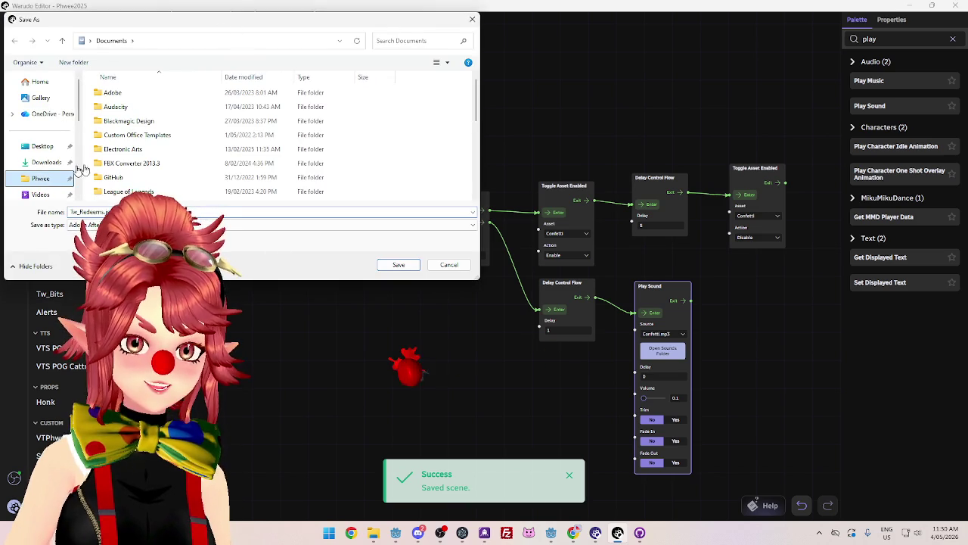
{"action": "scroll", "coordinate": [138, 171], "scroll_direction": "down", "scroll_amount": 3}
{"action": "double_click", "coordinate": [139, 180]}
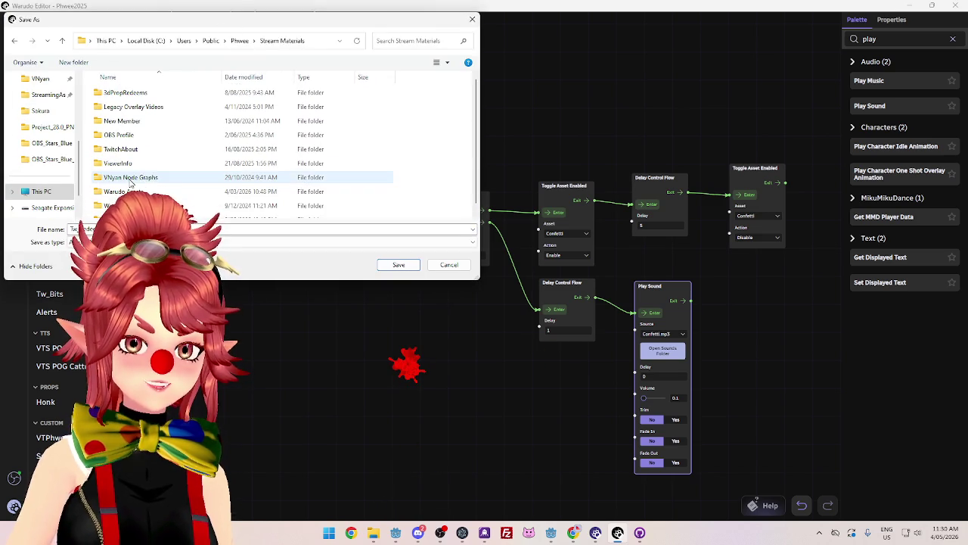
{"action": "double_click", "coordinate": [123, 184]}
{"action": "mouse_move", "coordinate": [212, 19]}
{"action": "left_mouse_down"}
{"action": "mouse_move", "coordinate": [484, 67]}
{"action": "mouse_move", "coordinate": [447, 72]}
{"action": "left_mouse_up"}
{"action": "double_click", "coordinate": [362, 173]}
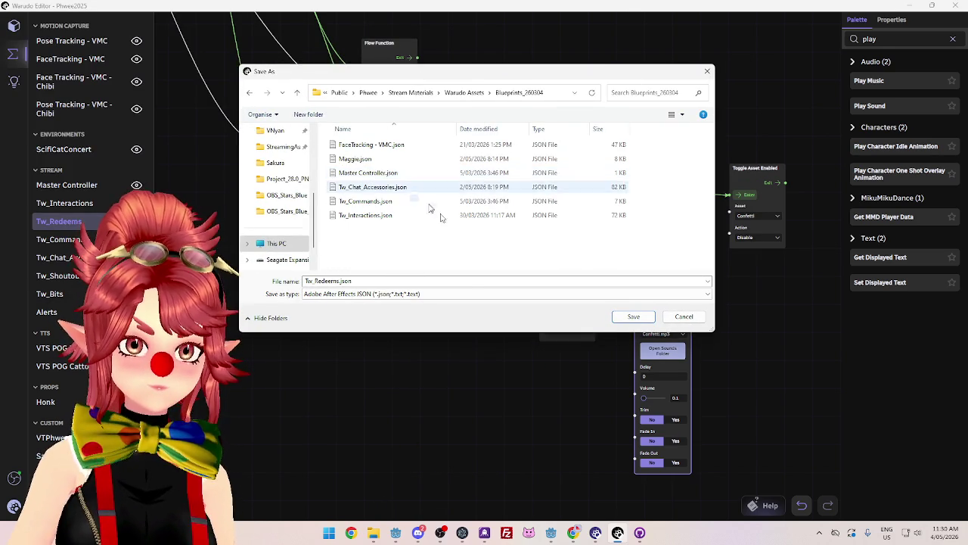
{"action": "left_click", "coordinate": [634, 317]}
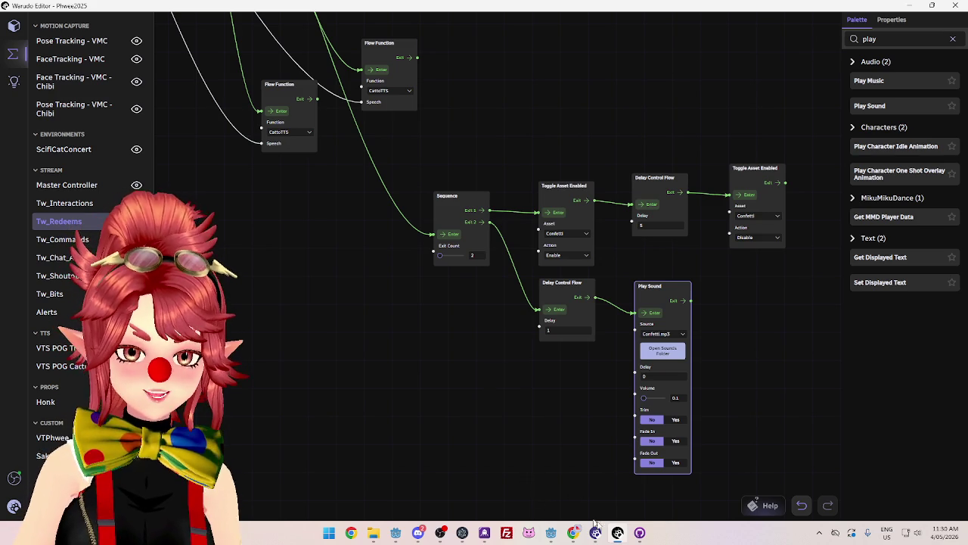
Bring the CrystalSkiesServer Godot project forward, orbit its empty 3D view, and check the Scene menu
{"action": "mouse_move", "coordinate": [551, 533]}
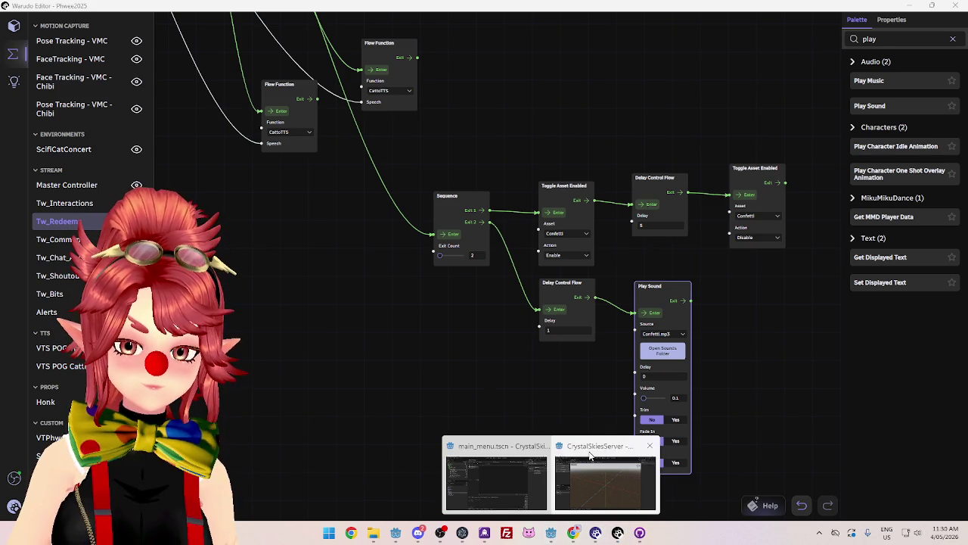
{"action": "left_click", "coordinate": [591, 452]}
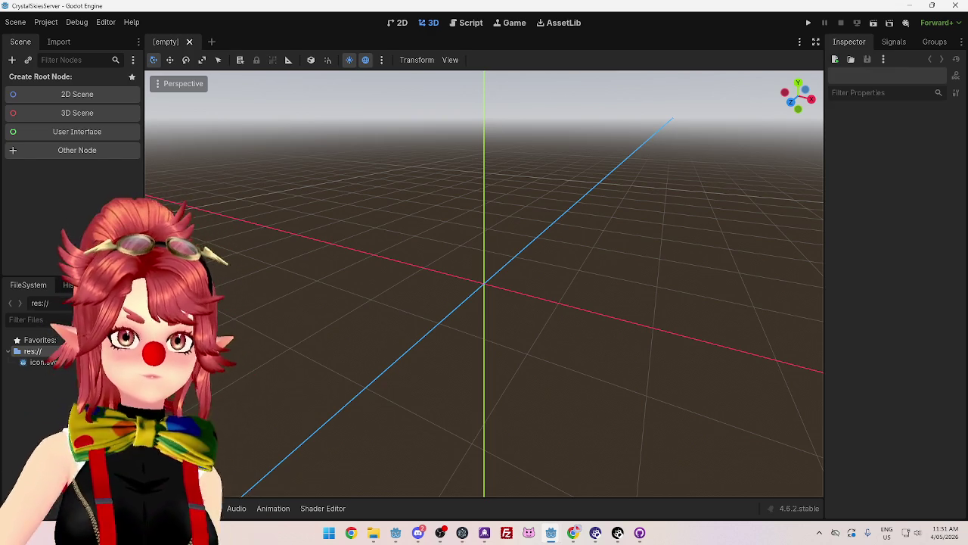
{"action": "mouse_move", "coordinate": [383, 404]}
{"action": "left_mouse_down"}
{"action": "mouse_move", "coordinate": [434, 329]}
{"action": "mouse_move", "coordinate": [428, 273]}
{"action": "mouse_move", "coordinate": [330, 335]}
{"action": "mouse_move", "coordinate": [303, 303]}
{"action": "mouse_move", "coordinate": [341, 318]}
{"action": "mouse_move", "coordinate": [467, 306]}
{"action": "left_mouse_up"}
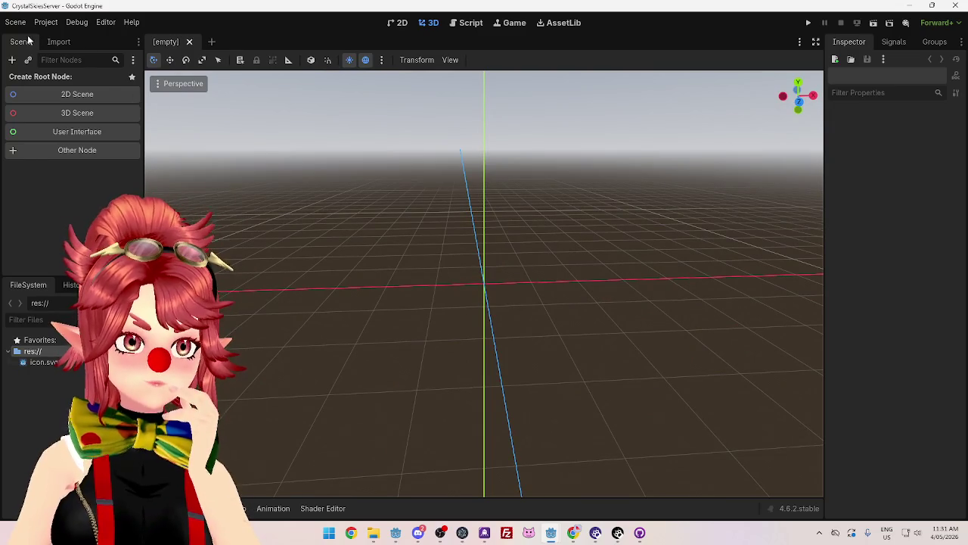
{"action": "left_click", "coordinate": [15, 22]}
Dismiss the Scene menu, orbit the empty viewport, then switch to the Steamworks docs in the browser
{"action": "left_click", "coordinate": [550, 249]}
{"action": "mouse_move", "coordinate": [548, 247]}
{"action": "left_mouse_down"}
{"action": "mouse_move", "coordinate": [522, 343]}
{"action": "mouse_move", "coordinate": [462, 337]}
{"action": "mouse_move", "coordinate": [575, 322]}
{"action": "mouse_move", "coordinate": [542, 345]}
{"action": "mouse_move", "coordinate": [484, 335]}
{"action": "mouse_move", "coordinate": [605, 346]}
{"action": "mouse_move", "coordinate": [553, 335]}
{"action": "mouse_move", "coordinate": [583, 335]}
{"action": "mouse_move", "coordinate": [617, 347]}
{"action": "mouse_move", "coordinate": [599, 324]}
{"action": "mouse_move", "coordinate": [562, 350]}
{"action": "mouse_move", "coordinate": [519, 326]}
{"action": "mouse_move", "coordinate": [590, 314]}
{"action": "mouse_move", "coordinate": [559, 335]}
{"action": "mouse_move", "coordinate": [593, 333]}
{"action": "mouse_move", "coordinate": [435, 323]}
{"action": "left_mouse_up"}
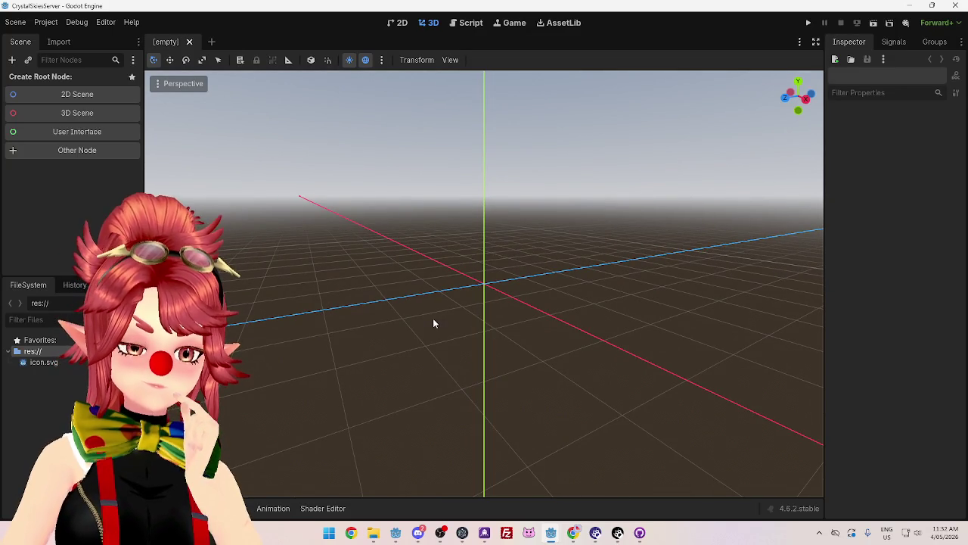
{"action": "left_click_drag", "start_coordinate": [434, 323], "coordinate": [573, 333]}
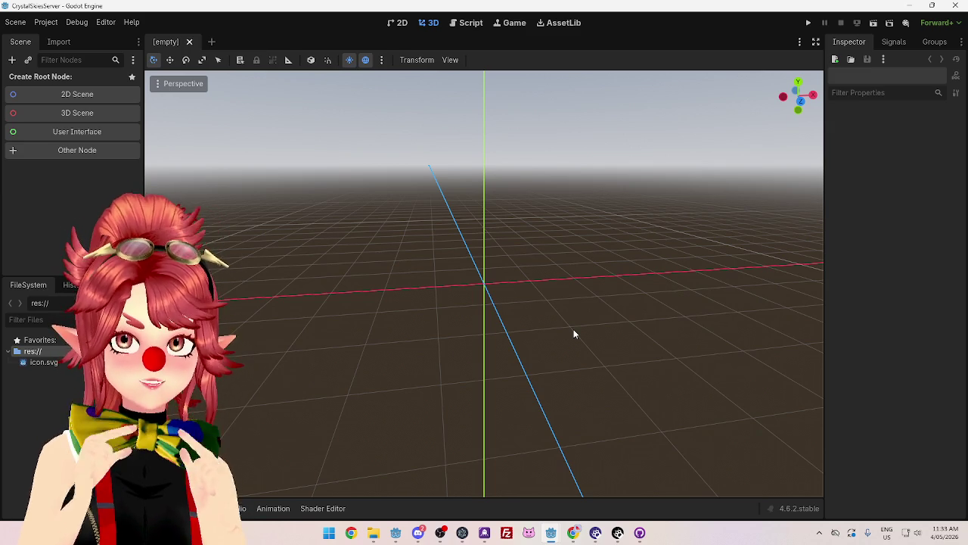
{"action": "key", "text": "alt+Tab"}
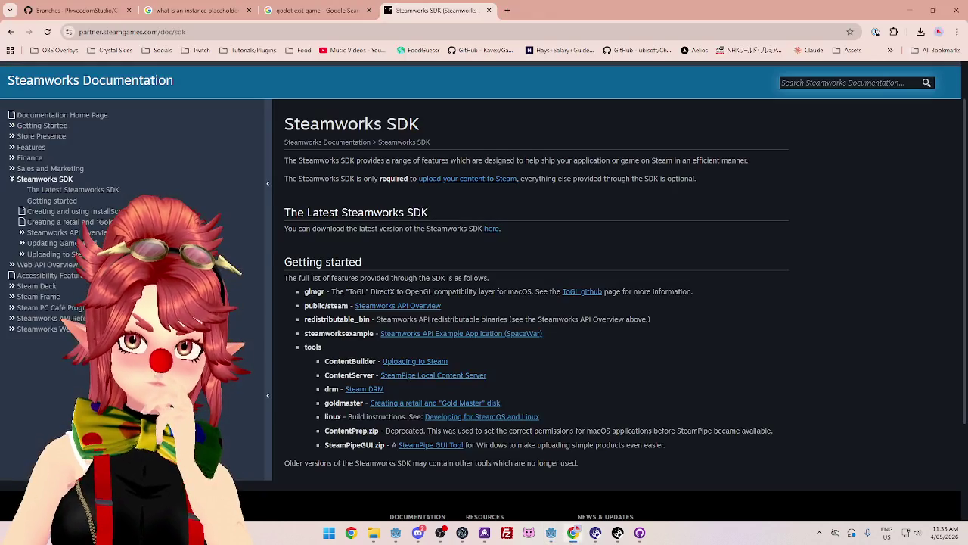
Scroll the SDK page and follow the SteamPipe Local Content Server link beside ContentServer
{"action": "scroll", "coordinate": [475, 261], "scroll_direction": "down", "scroll_amount": 1}
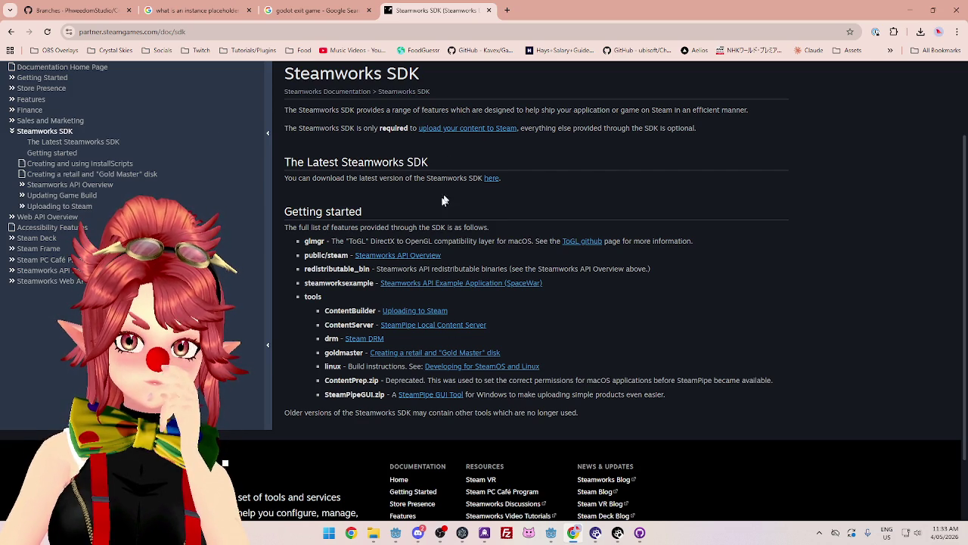
{"action": "left_click", "coordinate": [415, 325]}
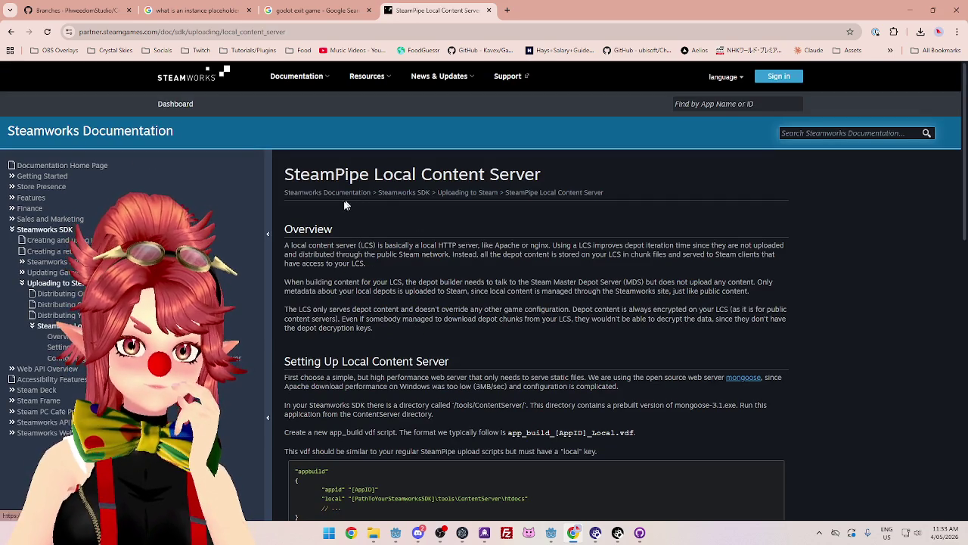
{"action": "scroll", "coordinate": [439, 266], "scroll_direction": "down", "scroll_amount": 1}
{"action": "left_click_drag", "start_coordinate": [563, 144], "coordinate": [763, 144]}
{"action": "left_click_drag", "start_coordinate": [364, 152], "coordinate": [395, 154]}
{"action": "left_click", "coordinate": [521, 153]}
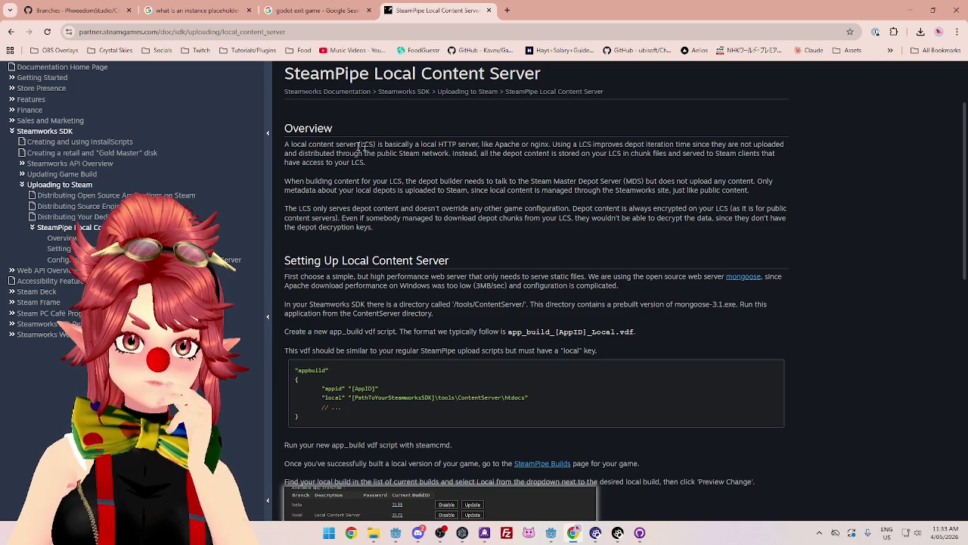
{"action": "left_click_drag", "start_coordinate": [293, 152], "coordinate": [333, 155]}
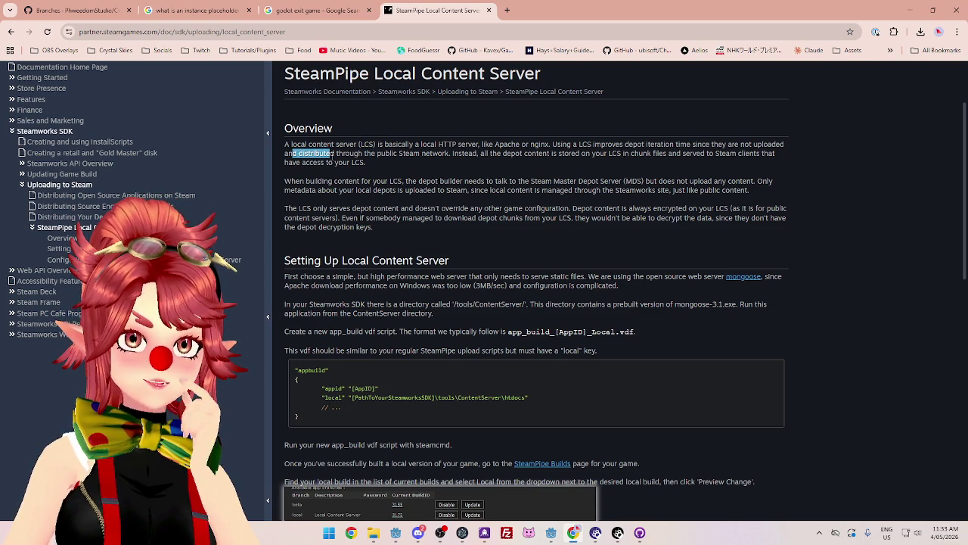
{"action": "mouse_move", "coordinate": [333, 154]}
{"action": "left_mouse_down"}
{"action": "mouse_move", "coordinate": [546, 163]}
{"action": "mouse_move", "coordinate": [557, 154]}
{"action": "left_mouse_up"}
{"action": "left_click", "coordinate": [469, 153]}
{"action": "left_click_drag", "start_coordinate": [480, 153], "coordinate": [775, 154]}
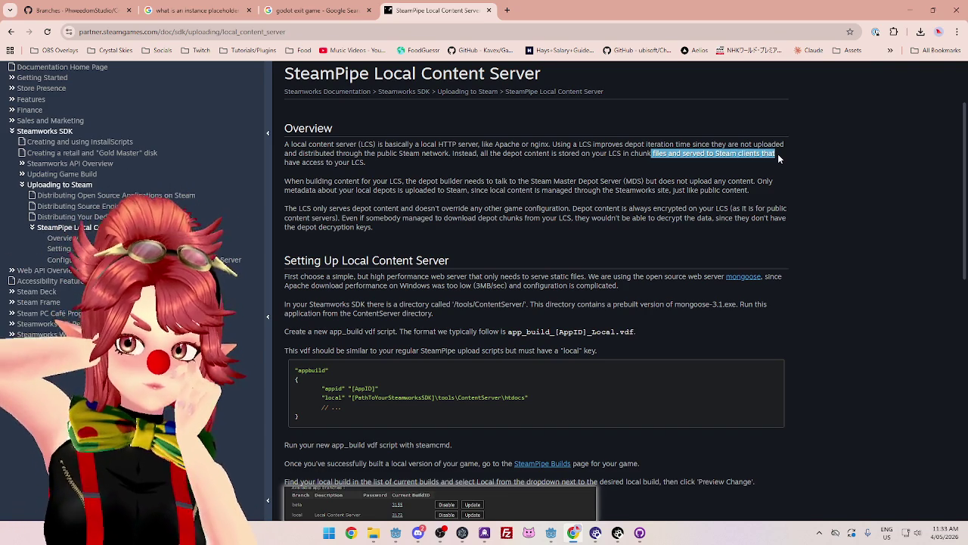
{"action": "left_click_drag", "start_coordinate": [649, 182], "coordinate": [752, 180]}
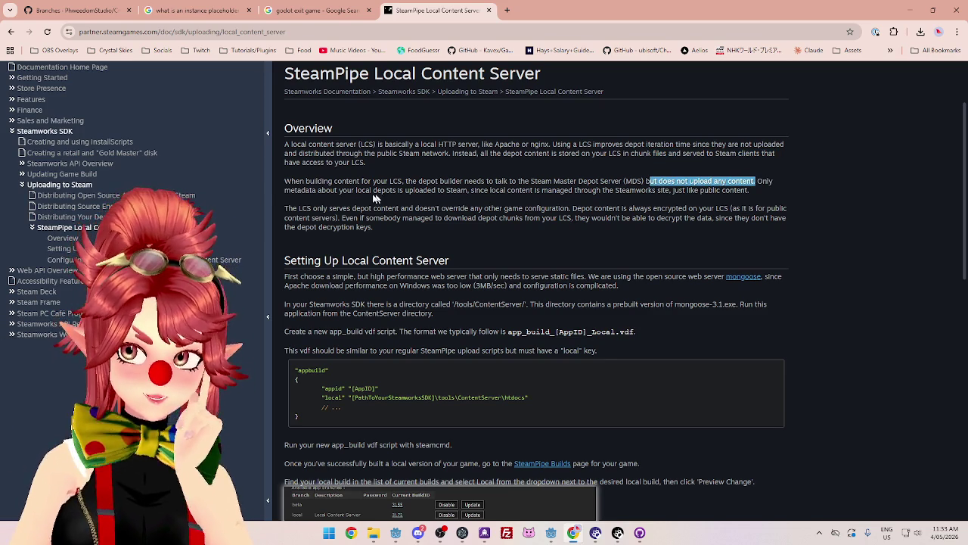
{"action": "mouse_move", "coordinate": [290, 189]}
{"action": "left_mouse_down"}
{"action": "mouse_move", "coordinate": [372, 202]}
{"action": "mouse_move", "coordinate": [372, 191]}
{"action": "mouse_move", "coordinate": [419, 190]}
{"action": "mouse_move", "coordinate": [756, 196]}
{"action": "left_mouse_up"}
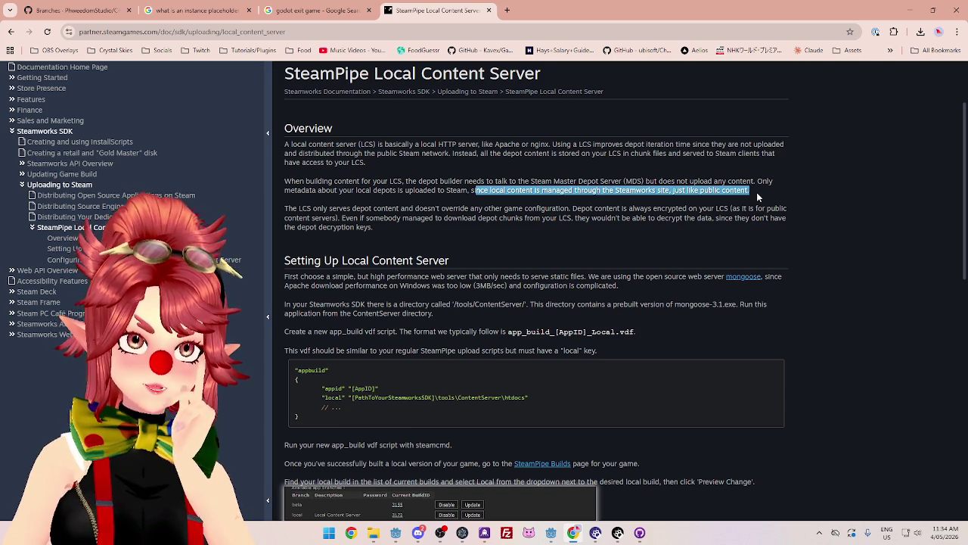
{"action": "left_click", "coordinate": [291, 210]}
{"action": "left_click_drag", "start_coordinate": [292, 210], "coordinate": [786, 210]}
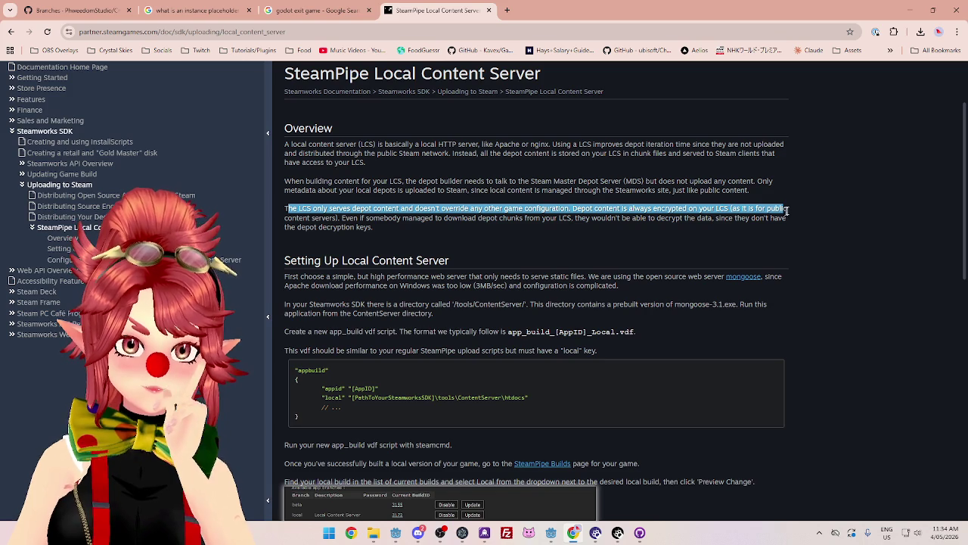
{"action": "left_click_drag", "start_coordinate": [361, 218], "coordinate": [766, 219]}
{"action": "scroll", "coordinate": [337, 272], "scroll_direction": "down", "scroll_amount": 1}
{"action": "left_click_drag", "start_coordinate": [301, 226], "coordinate": [571, 222]}
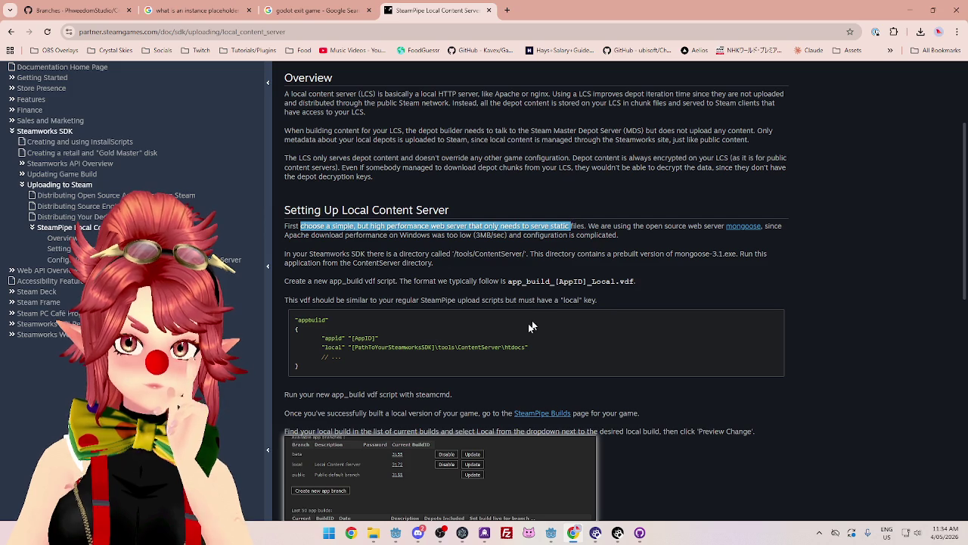
Read the local build selection, steam_dev.cfg contents and non-80 port notes
{"action": "scroll", "coordinate": [526, 330], "scroll_direction": "down", "scroll_amount": 3}
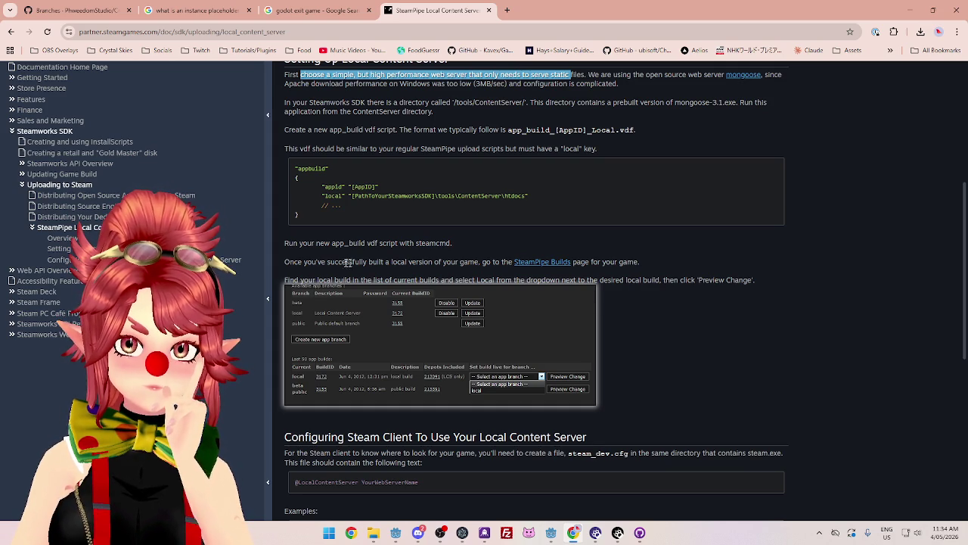
{"action": "mouse_move", "coordinate": [304, 263]}
{"action": "left_mouse_down"}
{"action": "mouse_move", "coordinate": [457, 272]}
{"action": "mouse_move", "coordinate": [461, 264]}
{"action": "left_mouse_up"}
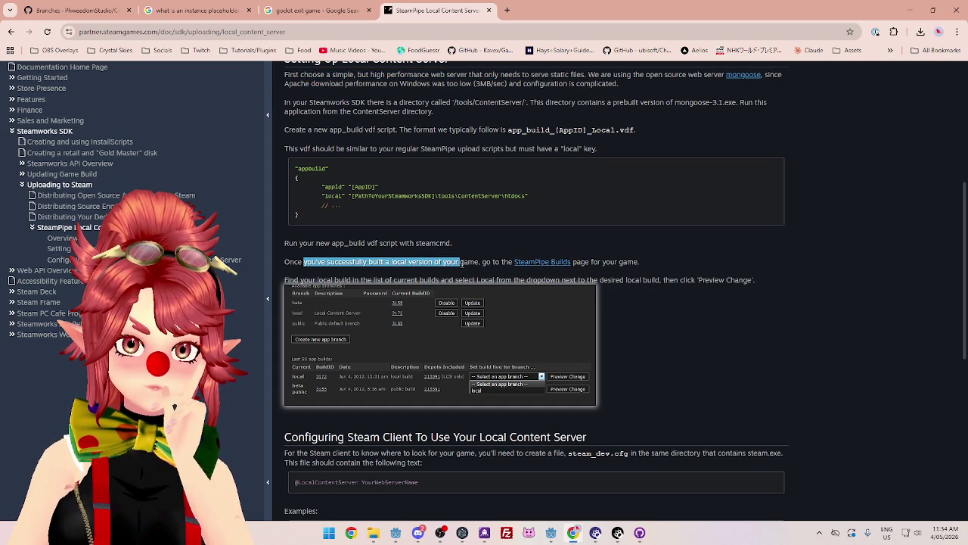
{"action": "left_click_drag", "start_coordinate": [307, 280], "coordinate": [669, 280]}
{"action": "scroll", "coordinate": [414, 322], "scroll_direction": "down", "scroll_amount": 3}
{"action": "left_click_drag", "start_coordinate": [336, 256], "coordinate": [666, 256]}
{"action": "left_click_drag", "start_coordinate": [303, 261], "coordinate": [422, 270]}
{"action": "scroll", "coordinate": [485, 336], "scroll_direction": "down", "scroll_amount": 1}
{"action": "left_click_drag", "start_coordinate": [313, 308], "coordinate": [456, 309]}
{"action": "mouse_move", "coordinate": [324, 322]}
{"action": "left_mouse_down"}
{"action": "mouse_move", "coordinate": [470, 336]}
{"action": "mouse_move", "coordinate": [537, 322]}
{"action": "left_mouse_up"}
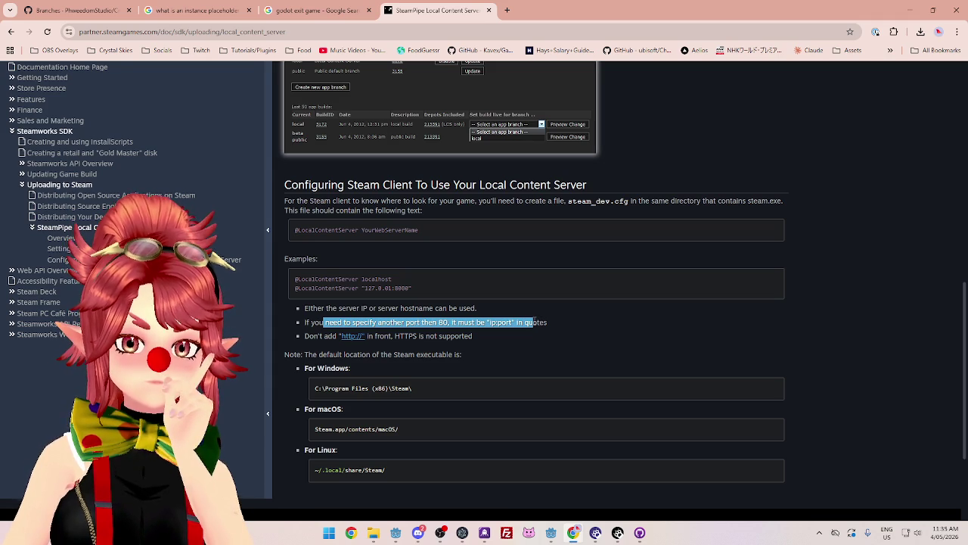
Return to the top of the Local Content Server page and open a new blank tab
{"action": "scroll", "coordinate": [507, 338], "scroll_direction": "up", "scroll_amount": 2}
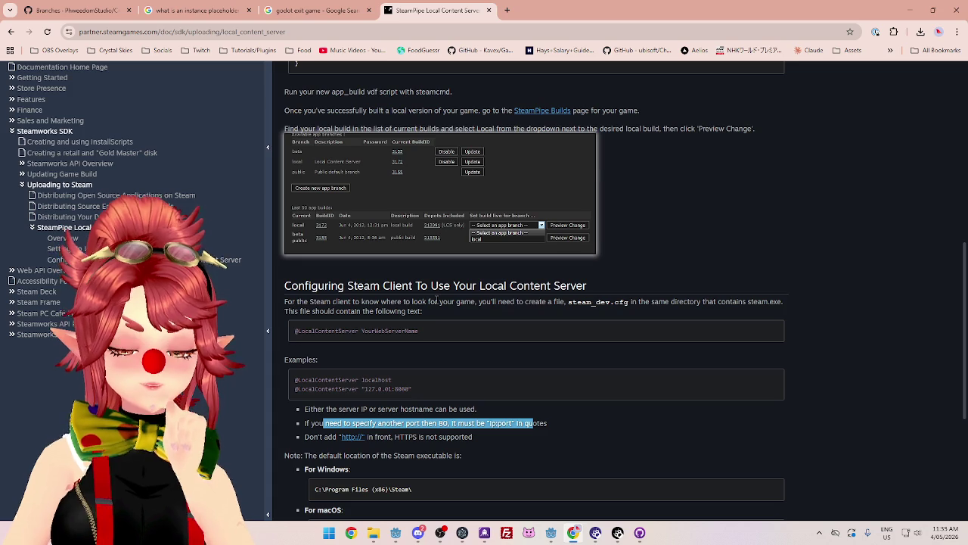
{"action": "scroll", "coordinate": [437, 300], "scroll_direction": "up", "scroll_amount": 2}
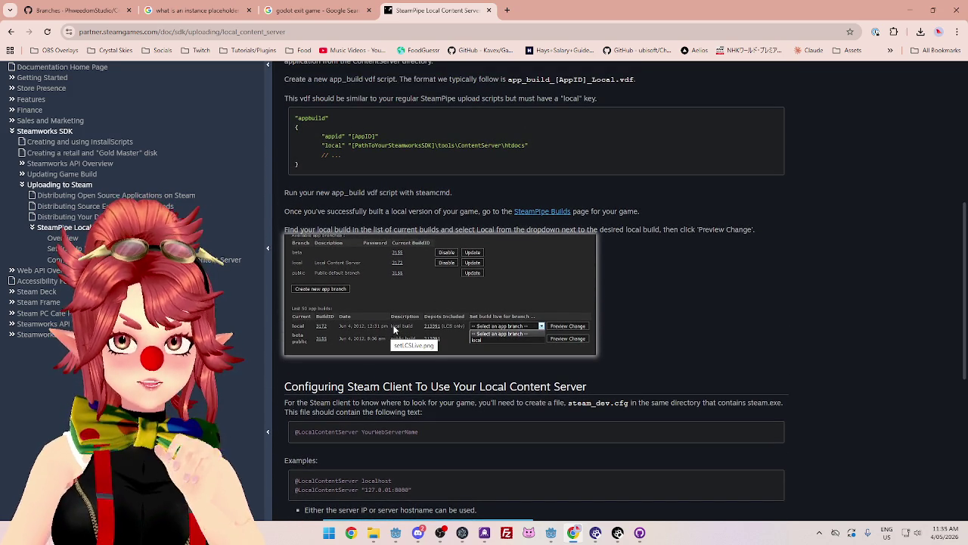
{"action": "mouse_move", "coordinate": [418, 228]}
{"action": "left_mouse_down"}
{"action": "mouse_move", "coordinate": [756, 231]}
{"action": "mouse_move", "coordinate": [542, 230]}
{"action": "left_mouse_up"}
{"action": "scroll", "coordinate": [391, 225], "scroll_direction": "up", "scroll_amount": 3}
{"action": "scroll", "coordinate": [391, 225], "scroll_direction": "up", "scroll_amount": 2}
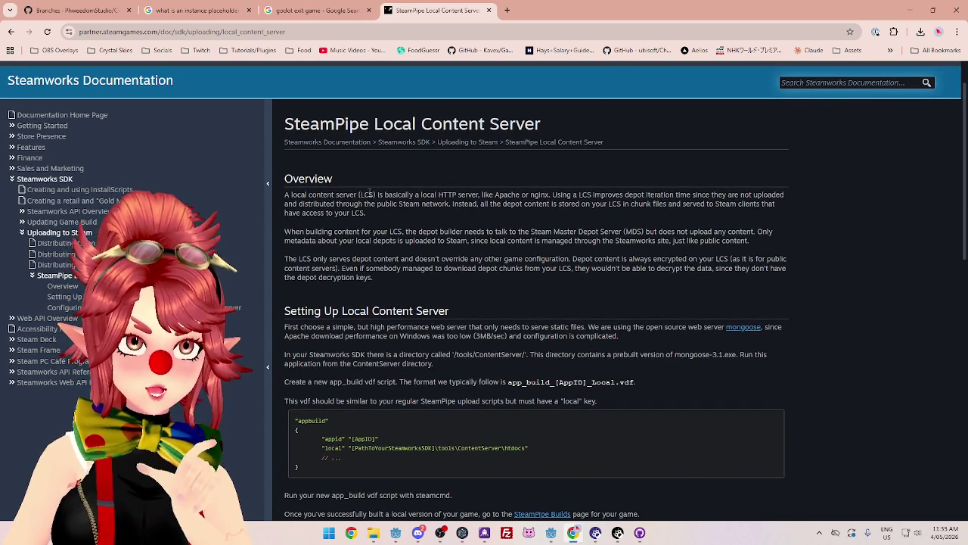
{"action": "left_click", "coordinate": [509, 11]}
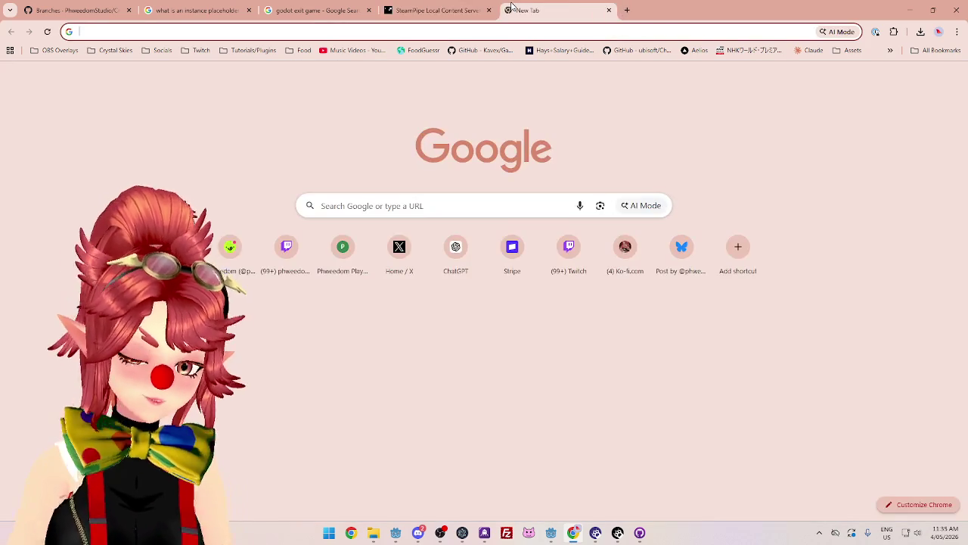
Search Google for 'steamworks local content server'
{"action": "type", "text": "steamwor"}
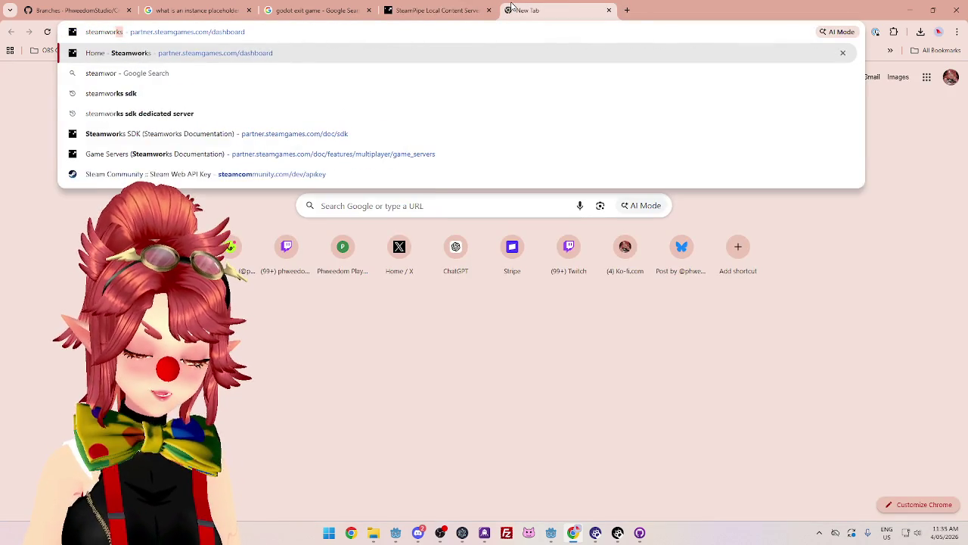
{"action": "type", "text": "ks local content server"}
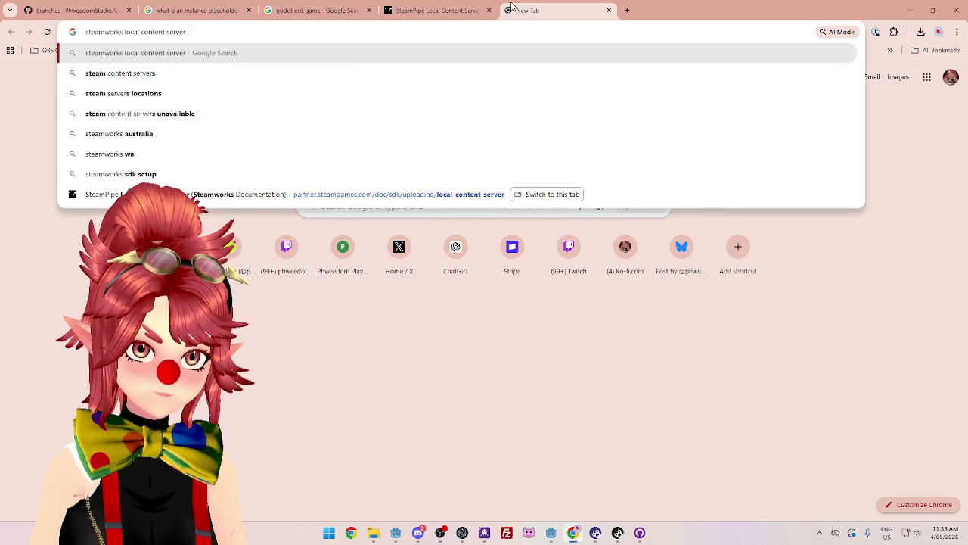
{"action": "key", "text": "Return"}
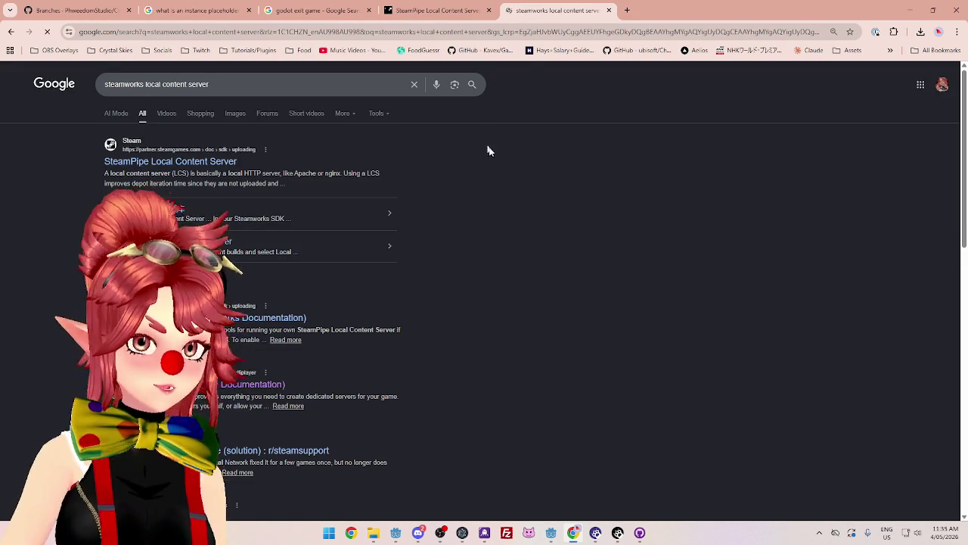
Check the Google results, then go back to the SteamPipe Local Content Server tab
{"action": "left_click", "coordinate": [463, 14]}
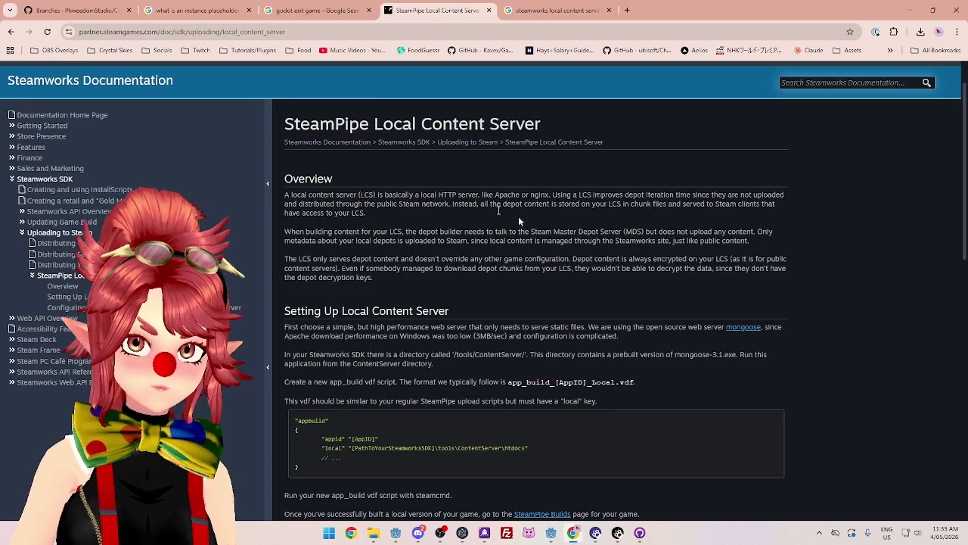
{"action": "left_click", "coordinate": [550, 12]}
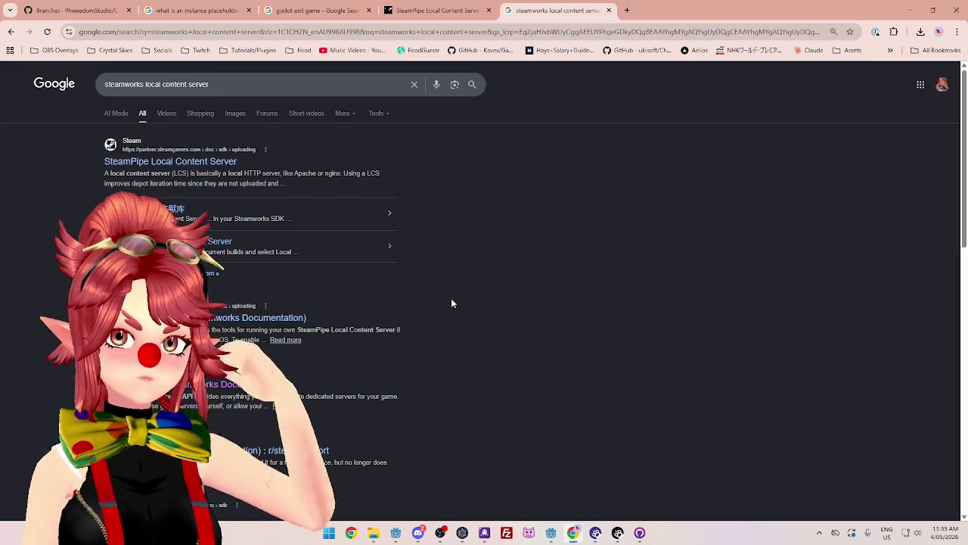
{"action": "left_click", "coordinate": [435, 10]}
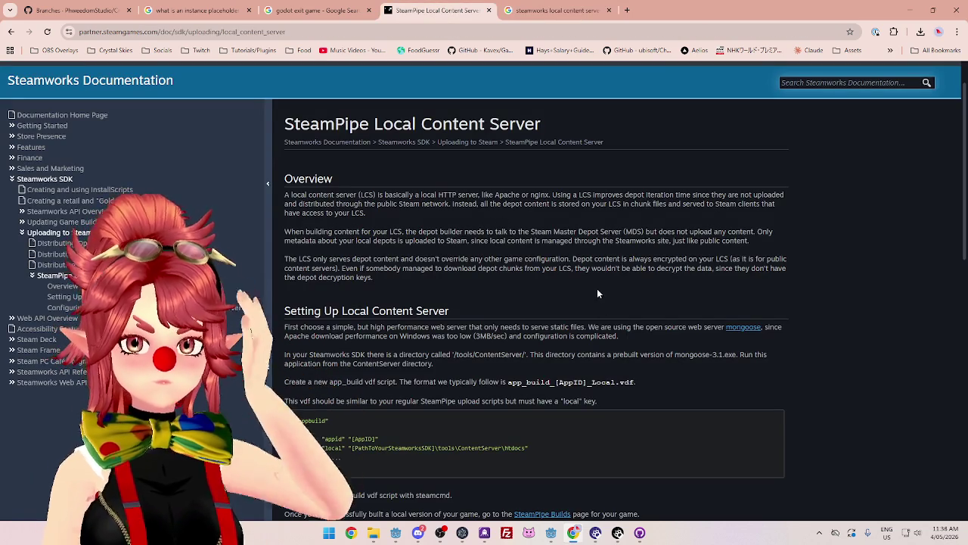
Read the Overview's Apache/nginx and public Steam network notes, then go to the dedicated server guide
{"action": "left_click_drag", "start_coordinate": [484, 195], "coordinate": [717, 194]}
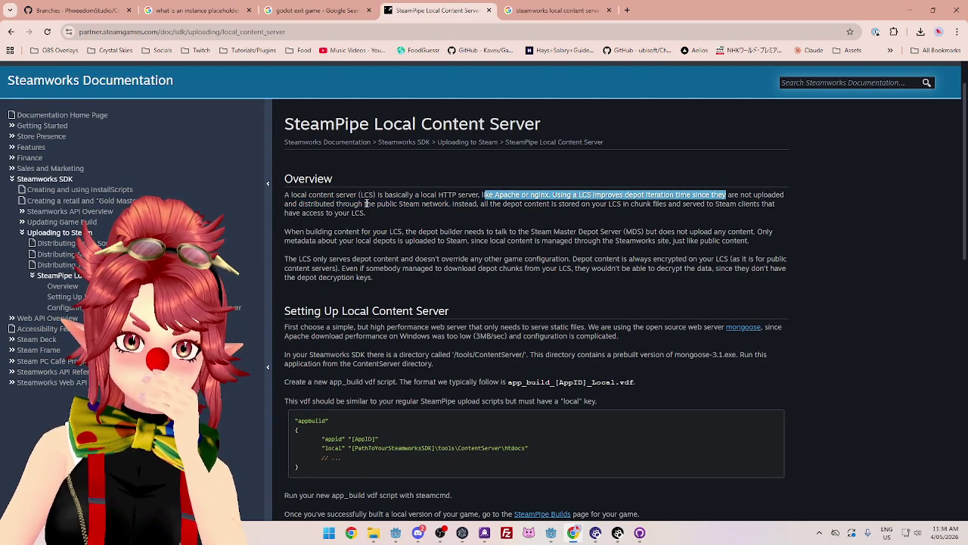
{"action": "left_click_drag", "start_coordinate": [335, 203], "coordinate": [509, 199]}
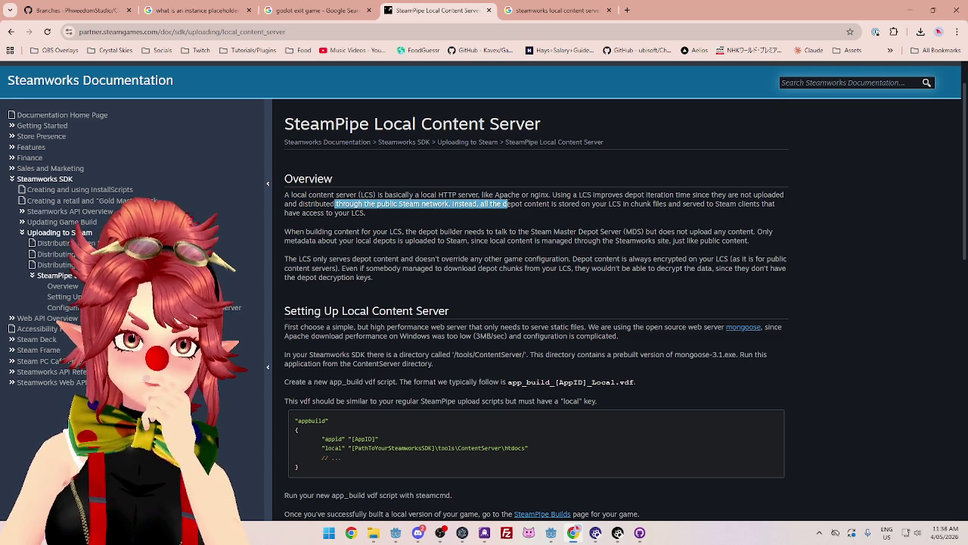
{"action": "left_click", "coordinate": [52, 266]}
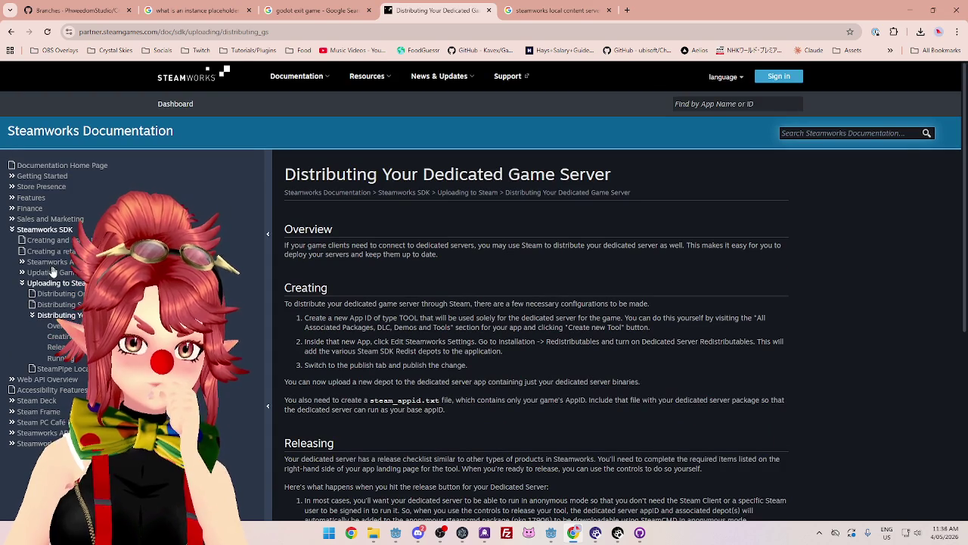
Read the guide's overview on deploying your dedicated server through Steam
{"action": "left_click_drag", "start_coordinate": [435, 174], "coordinate": [632, 176]}
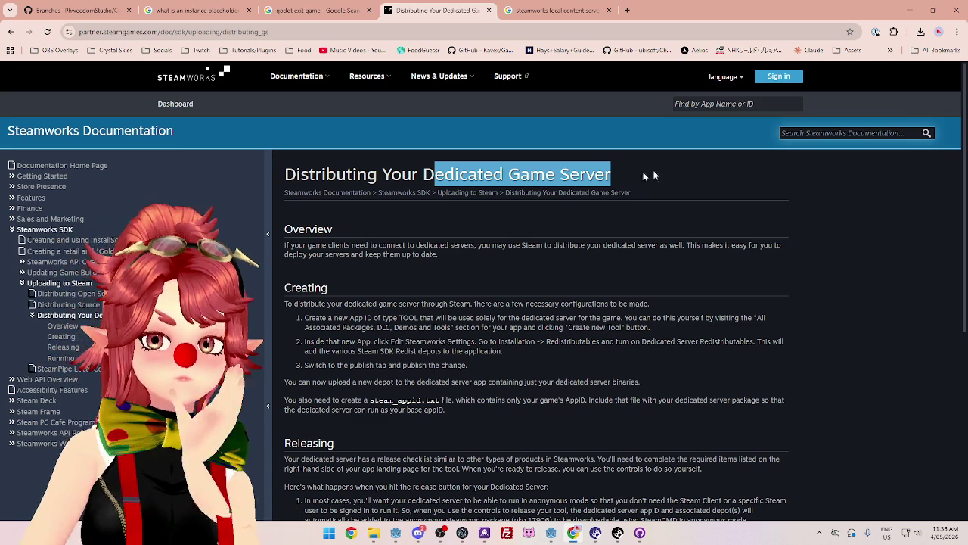
{"action": "scroll", "coordinate": [522, 285], "scroll_direction": "down", "scroll_amount": 1}
{"action": "left_click", "coordinate": [308, 195]}
{"action": "mouse_move", "coordinate": [309, 195]}
{"action": "left_mouse_down"}
{"action": "mouse_move", "coordinate": [685, 195]}
{"action": "mouse_move", "coordinate": [604, 196]}
{"action": "mouse_move", "coordinate": [652, 198]}
{"action": "left_mouse_up"}
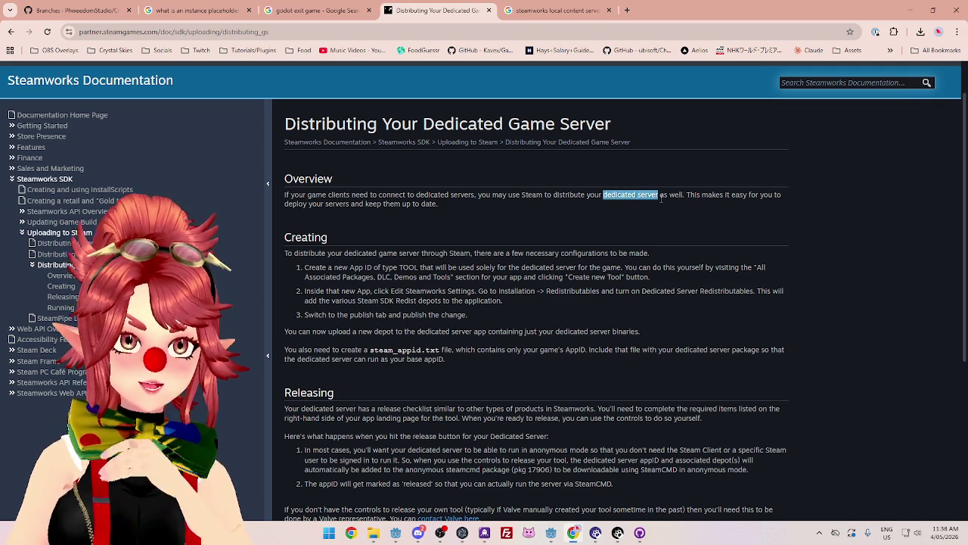
{"action": "mouse_move", "coordinate": [665, 195]}
{"action": "left_mouse_down"}
{"action": "mouse_move", "coordinate": [286, 195]}
{"action": "mouse_move", "coordinate": [416, 196]}
{"action": "left_mouse_up"}
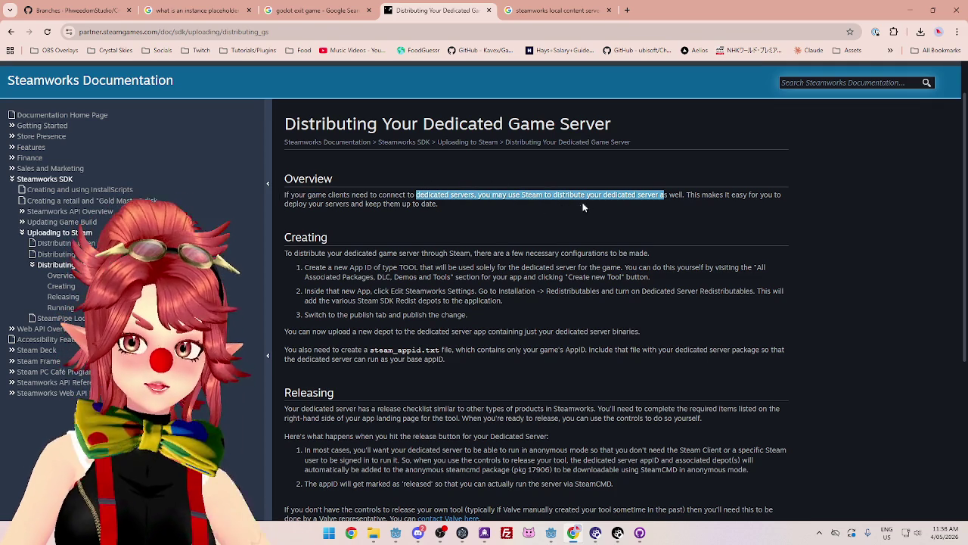
{"action": "left_click", "coordinate": [608, 193]}
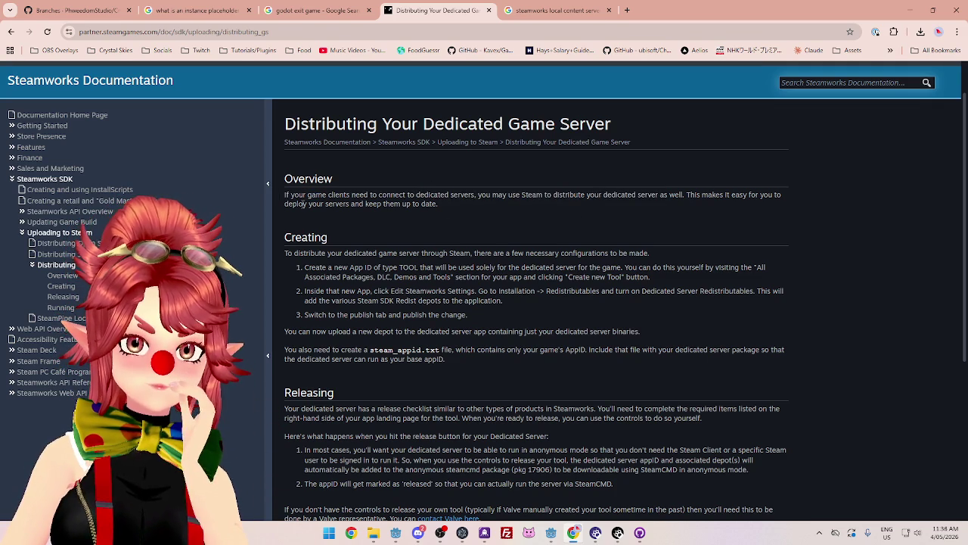
{"action": "mouse_move", "coordinate": [348, 205]}
{"action": "left_mouse_down"}
{"action": "mouse_move", "coordinate": [274, 196]}
{"action": "mouse_move", "coordinate": [473, 204]}
{"action": "mouse_move", "coordinate": [489, 194]}
{"action": "mouse_move", "coordinate": [687, 195]}
{"action": "left_mouse_up"}
{"action": "left_click", "coordinate": [394, 186]}
{"action": "mouse_move", "coordinate": [595, 194]}
{"action": "left_mouse_down"}
{"action": "mouse_move", "coordinate": [661, 203]}
{"action": "mouse_move", "coordinate": [683, 195]}
{"action": "left_mouse_up"}
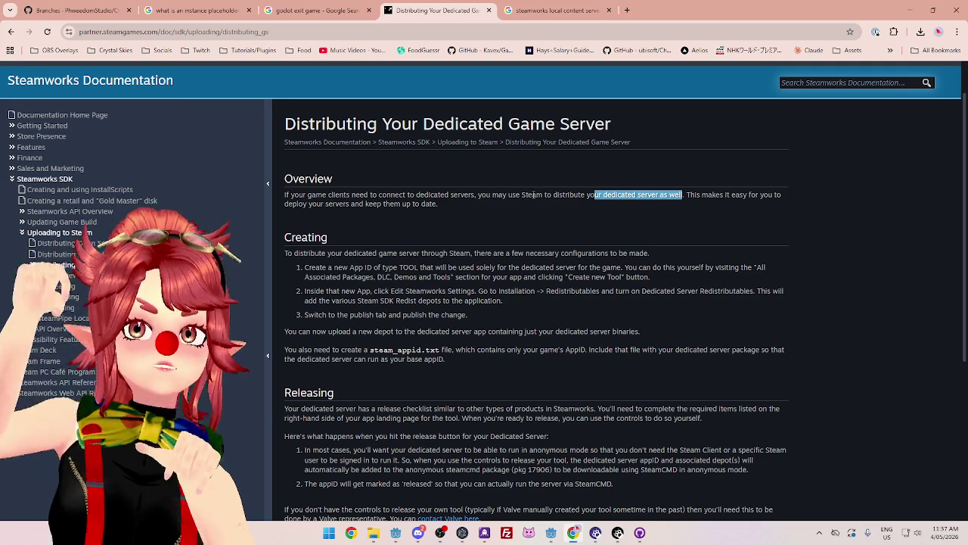
Read the Creating section's opening and the step about creating a new App ID
{"action": "left_click_drag", "start_coordinate": [311, 254], "coordinate": [471, 254]}
{"action": "left_click_drag", "start_coordinate": [485, 253], "coordinate": [655, 255]}
{"action": "left_click_drag", "start_coordinate": [316, 267], "coordinate": [753, 267]}
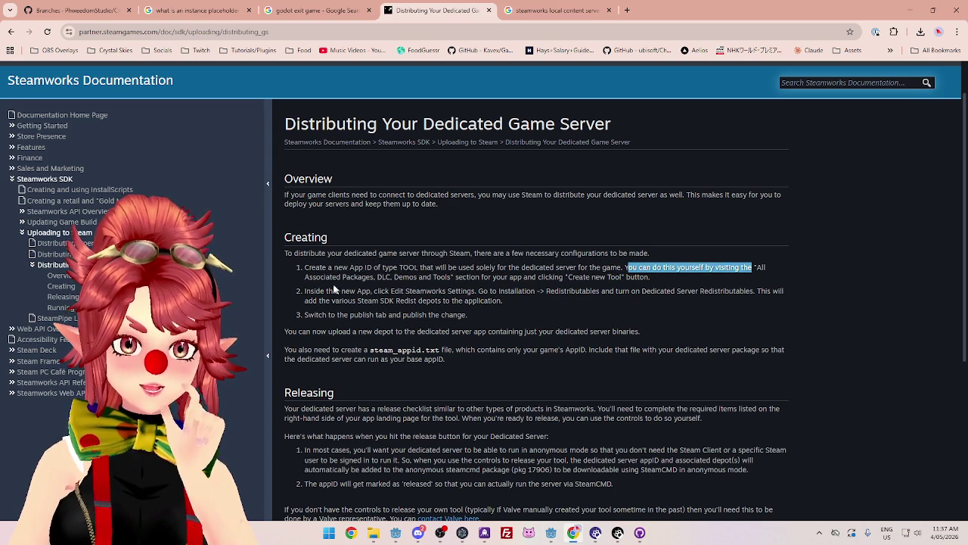
Read creation steps 2 and 3: Steam SDK Redist depots, publishing, and uploading server binaries
{"action": "mouse_move", "coordinate": [321, 277]}
{"action": "left_mouse_down"}
{"action": "mouse_move", "coordinate": [517, 292]}
{"action": "mouse_move", "coordinate": [555, 276]}
{"action": "left_mouse_up"}
{"action": "left_click_drag", "start_coordinate": [310, 291], "coordinate": [786, 292]}
{"action": "left_click_drag", "start_coordinate": [325, 301], "coordinate": [502, 301]}
{"action": "left_click_drag", "start_coordinate": [304, 315], "coordinate": [481, 321]}
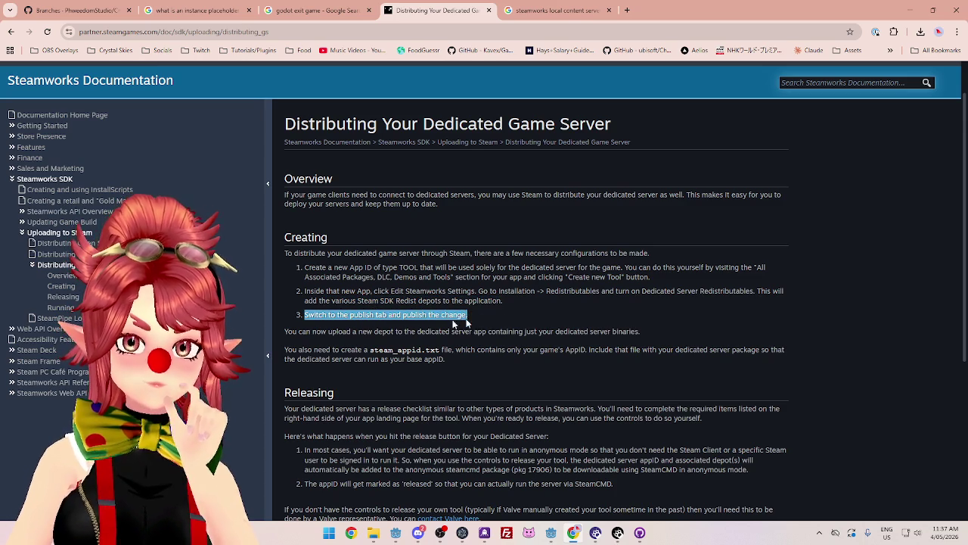
{"action": "left_click_drag", "start_coordinate": [292, 331], "coordinate": [650, 335]}
{"action": "left_click", "coordinate": [652, 337]}
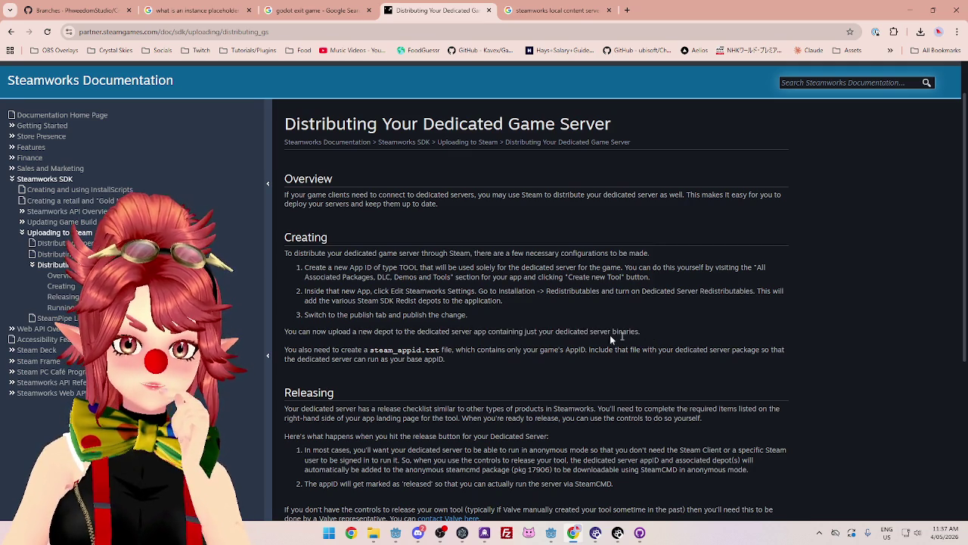
{"action": "mouse_move", "coordinate": [407, 333]}
{"action": "left_mouse_down"}
{"action": "mouse_move", "coordinate": [584, 344]}
{"action": "mouse_move", "coordinate": [653, 335]}
{"action": "left_mouse_up"}
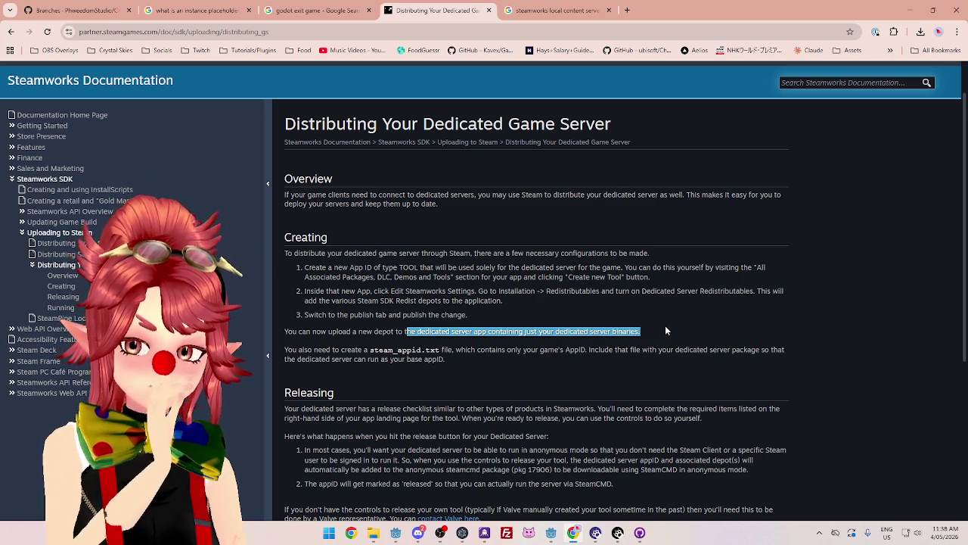
{"action": "scroll", "coordinate": [665, 325], "scroll_direction": "down", "scroll_amount": 2}
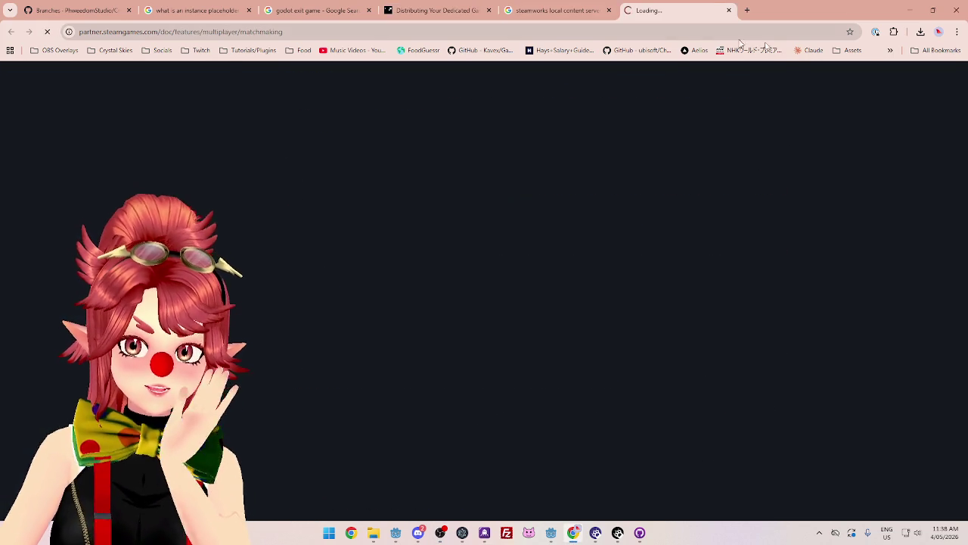
Skim the Matchmaking & Lobbies page and read its overview, including the 250-user lobby limit
{"action": "scroll", "coordinate": [561, 208], "scroll_direction": "down", "scroll_amount": 2}
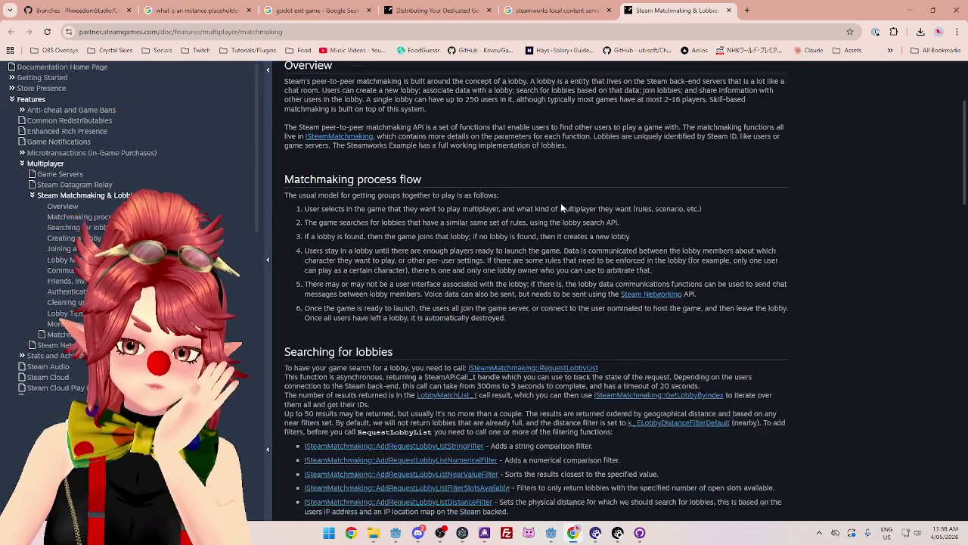
{"action": "scroll", "coordinate": [558, 201], "scroll_direction": "down", "scroll_amount": 4}
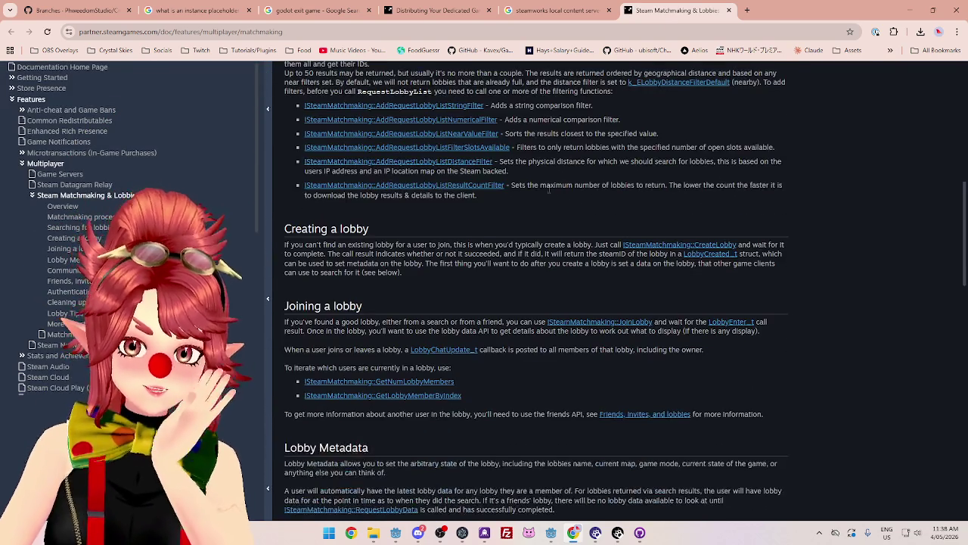
{"action": "scroll", "coordinate": [542, 192], "scroll_direction": "down", "scroll_amount": 3}
{"action": "scroll", "coordinate": [535, 194], "scroll_direction": "down", "scroll_amount": 2}
{"action": "scroll", "coordinate": [535, 193], "scroll_direction": "down", "scroll_amount": 2}
{"action": "scroll", "coordinate": [535, 194], "scroll_direction": "down", "scroll_amount": 3}
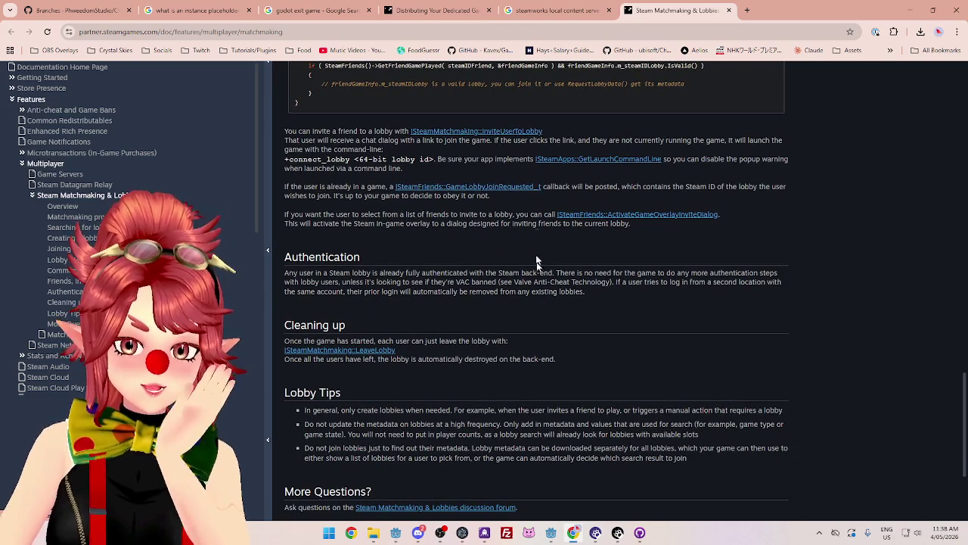
{"action": "scroll", "coordinate": [546, 266], "scroll_direction": "up", "scroll_amount": 20}
{"action": "scroll", "coordinate": [544, 264], "scroll_direction": "up", "scroll_amount": 2}
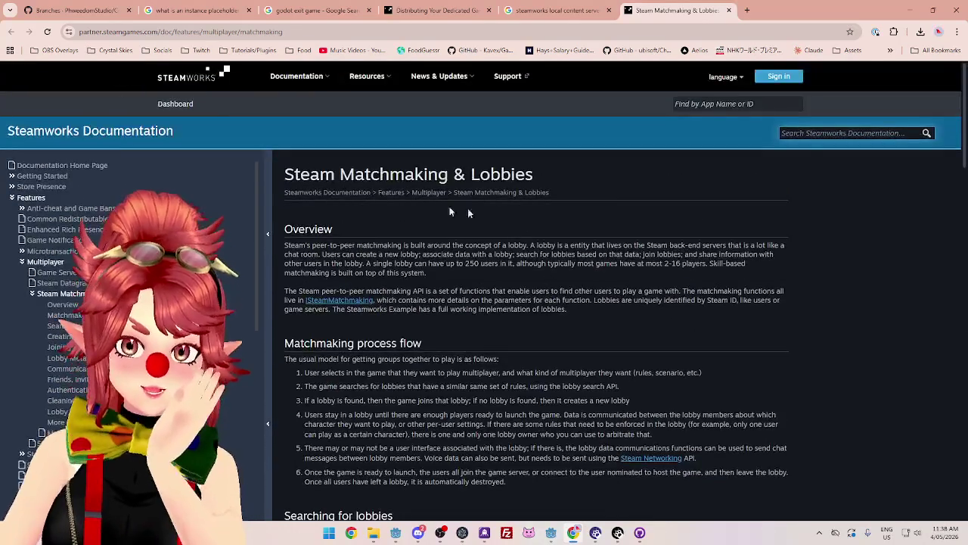
{"action": "mouse_move", "coordinate": [307, 245]}
{"action": "left_mouse_down"}
{"action": "mouse_move", "coordinate": [415, 246]}
{"action": "mouse_move", "coordinate": [412, 255]}
{"action": "mouse_move", "coordinate": [336, 246]}
{"action": "mouse_move", "coordinate": [610, 247]}
{"action": "mouse_move", "coordinate": [626, 256]}
{"action": "mouse_move", "coordinate": [484, 265]}
{"action": "mouse_move", "coordinate": [560, 247]}
{"action": "mouse_move", "coordinate": [749, 247]}
{"action": "mouse_move", "coordinate": [401, 255]}
{"action": "mouse_move", "coordinate": [689, 254]}
{"action": "left_mouse_up"}
{"action": "left_click_drag", "start_coordinate": [333, 264], "coordinate": [645, 264]}
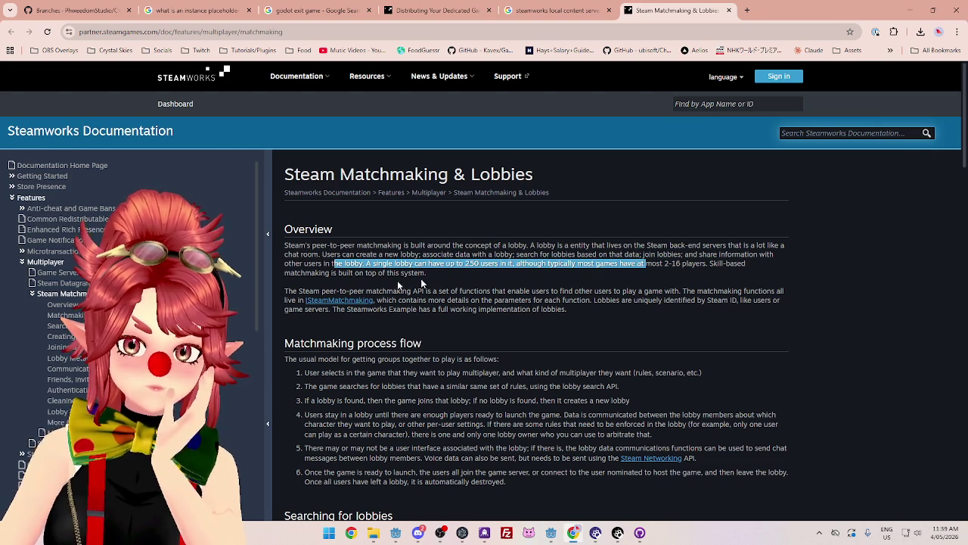
{"action": "left_click_drag", "start_coordinate": [350, 292], "coordinate": [559, 292]}
Read how a game searches for lobbies, then close the matchmaking tab
{"action": "scroll", "coordinate": [541, 305], "scroll_direction": "down", "scroll_amount": 2}
{"action": "left_click_drag", "start_coordinate": [292, 258], "coordinate": [401, 271]}
{"action": "scroll", "coordinate": [339, 233], "scroll_direction": "down", "scroll_amount": 2}
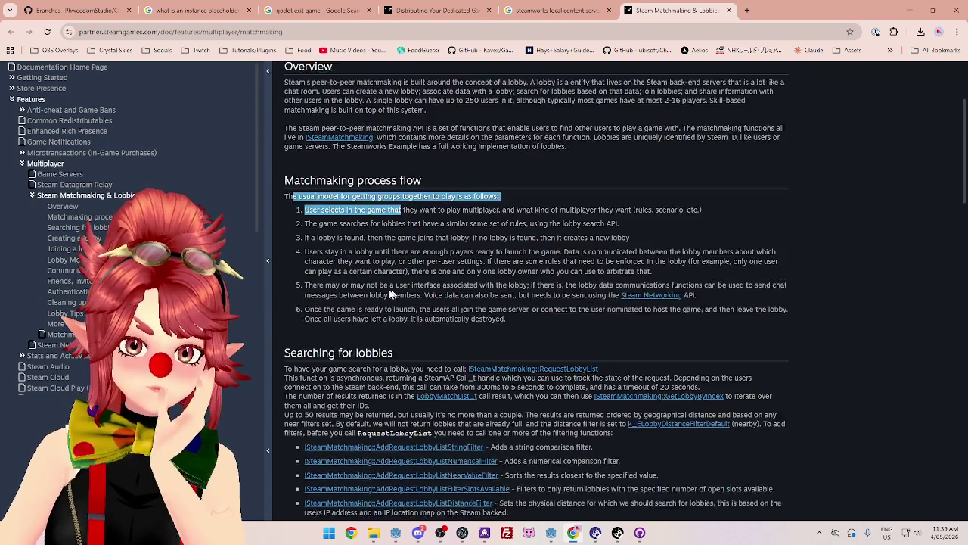
{"action": "scroll", "coordinate": [343, 255], "scroll_direction": "down", "scroll_amount": 3}
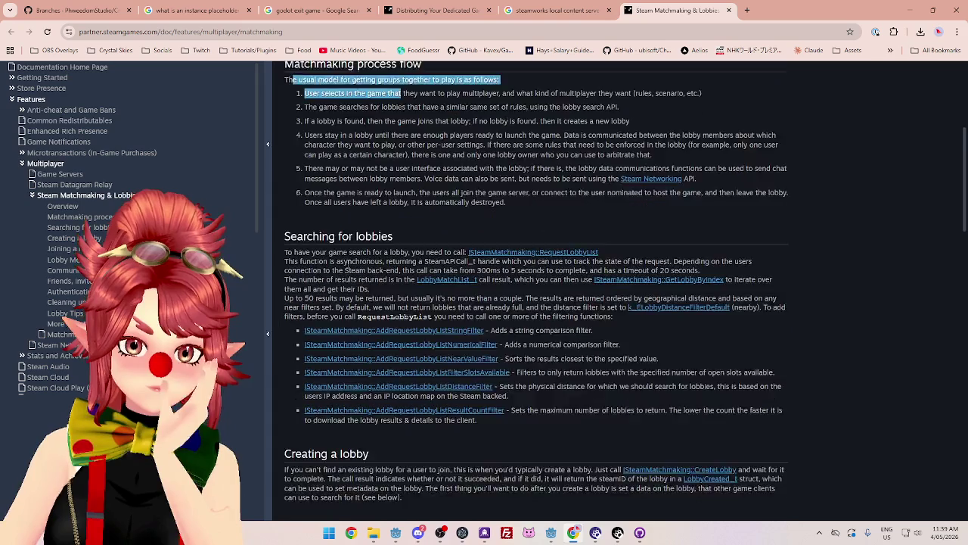
{"action": "left_click_drag", "start_coordinate": [311, 178], "coordinate": [443, 179]}
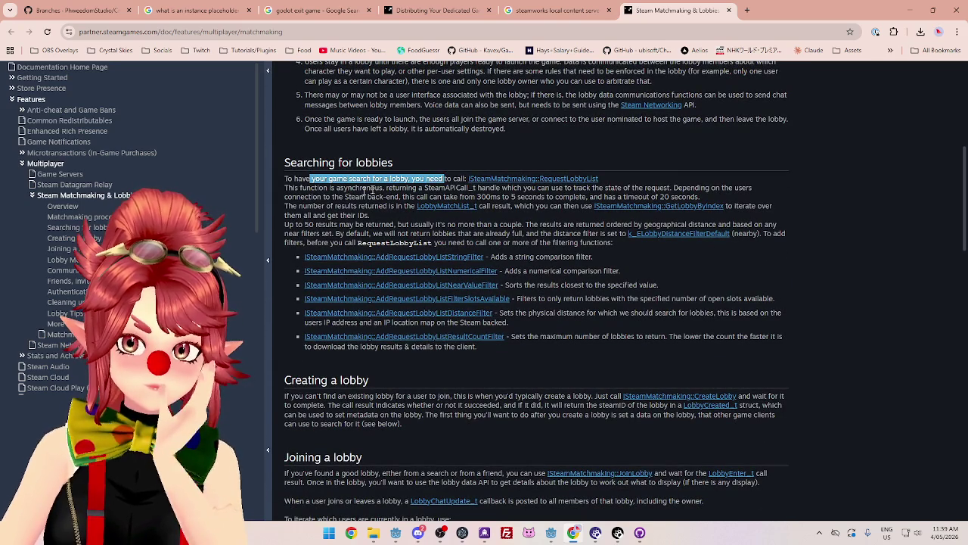
{"action": "mouse_move", "coordinate": [312, 189]}
{"action": "left_mouse_down"}
{"action": "mouse_move", "coordinate": [377, 194]}
{"action": "mouse_move", "coordinate": [380, 217]}
{"action": "left_mouse_up"}
{"action": "scroll", "coordinate": [380, 223], "scroll_direction": "down", "scroll_amount": 4}
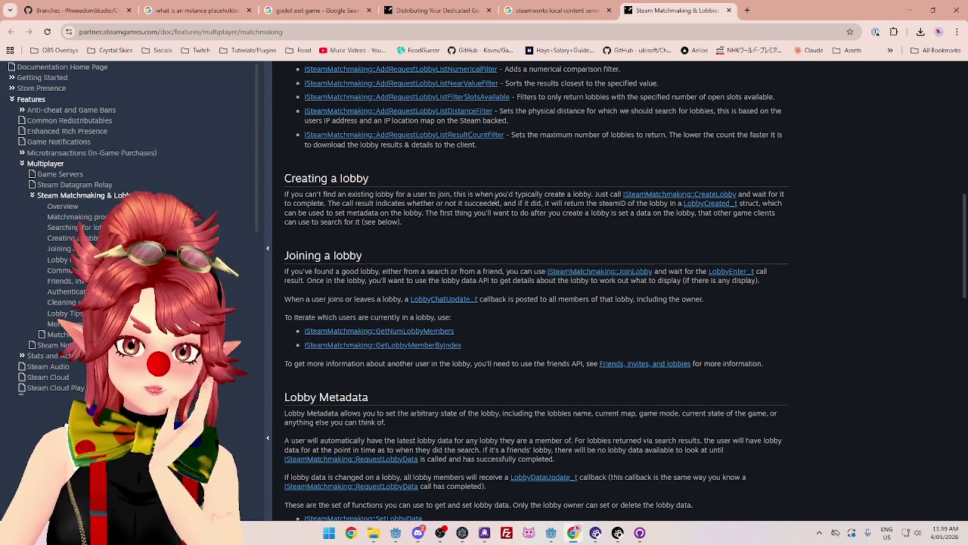
{"action": "scroll", "coordinate": [494, 198], "scroll_direction": "down", "scroll_amount": 5}
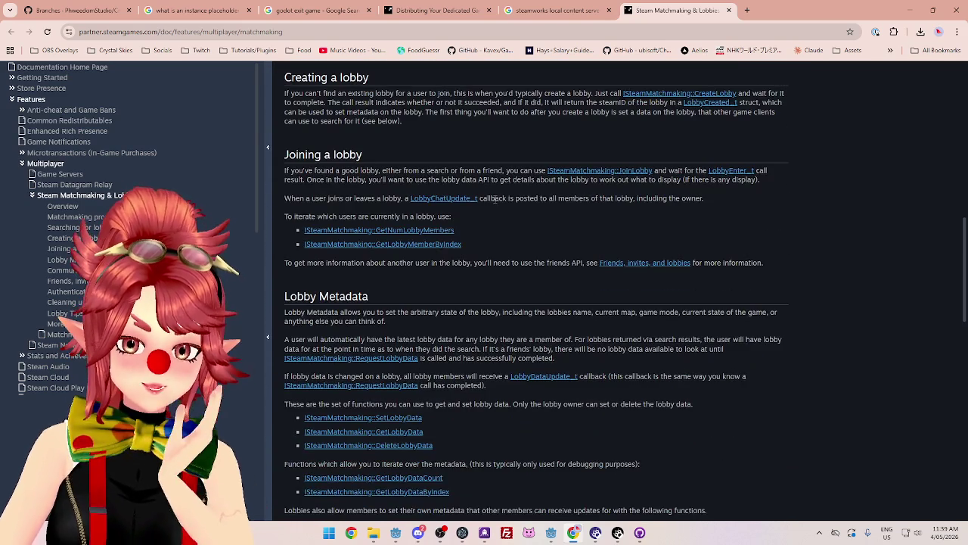
{"action": "scroll", "coordinate": [495, 203], "scroll_direction": "down", "scroll_amount": 4}
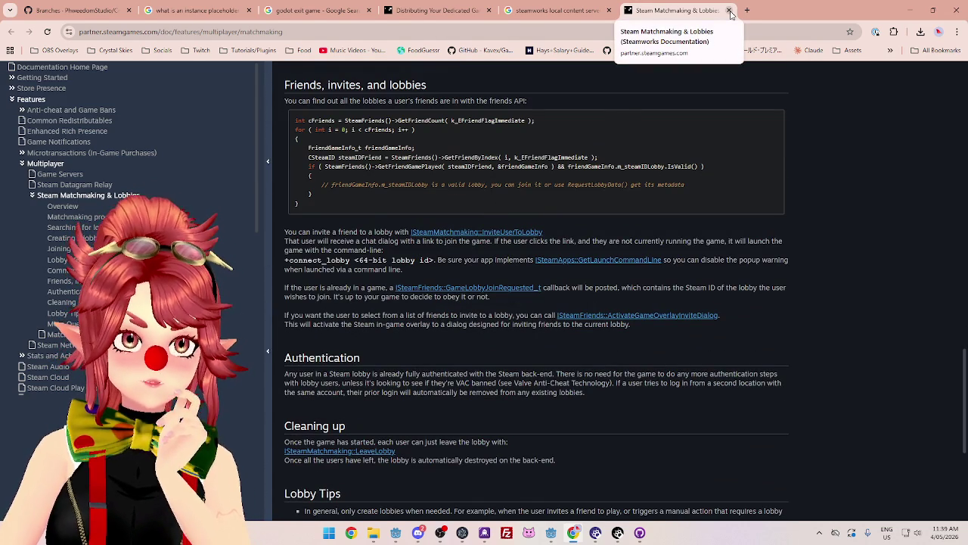
{"action": "left_click", "coordinate": [730, 12]}
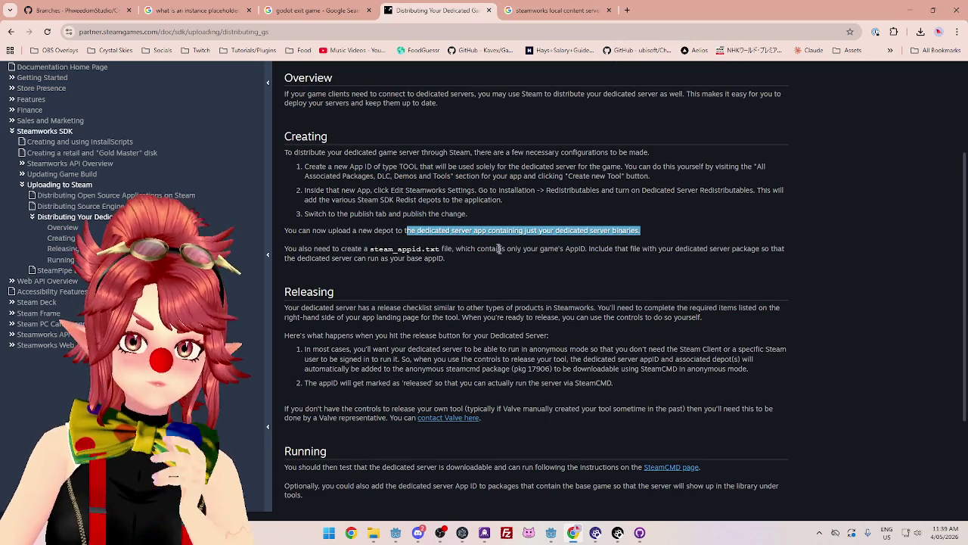
{"action": "left_click", "coordinate": [503, 261]}
{"action": "left_click_drag", "start_coordinate": [437, 247], "coordinate": [467, 253]}
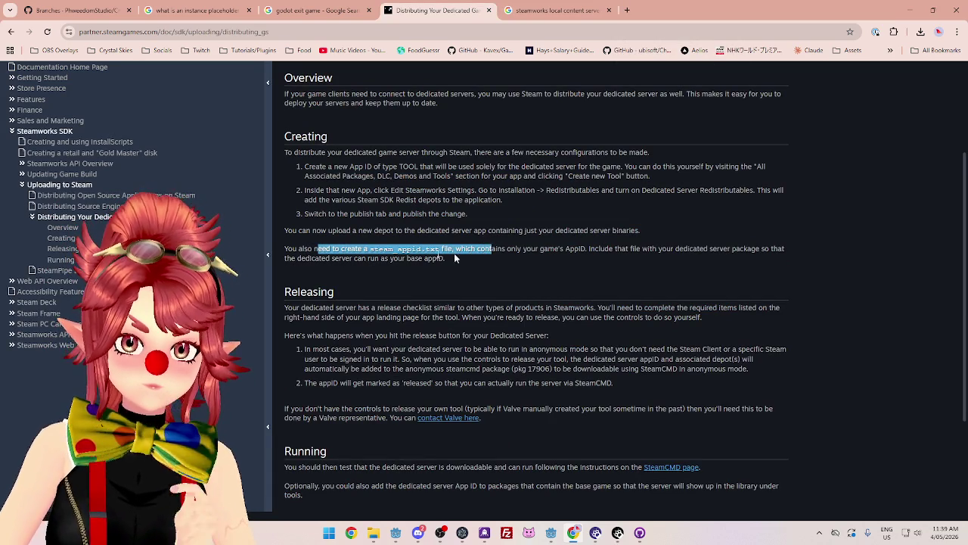
{"action": "left_click_drag", "start_coordinate": [327, 230], "coordinate": [626, 231]}
{"action": "left_click_drag", "start_coordinate": [292, 248], "coordinate": [778, 252]}
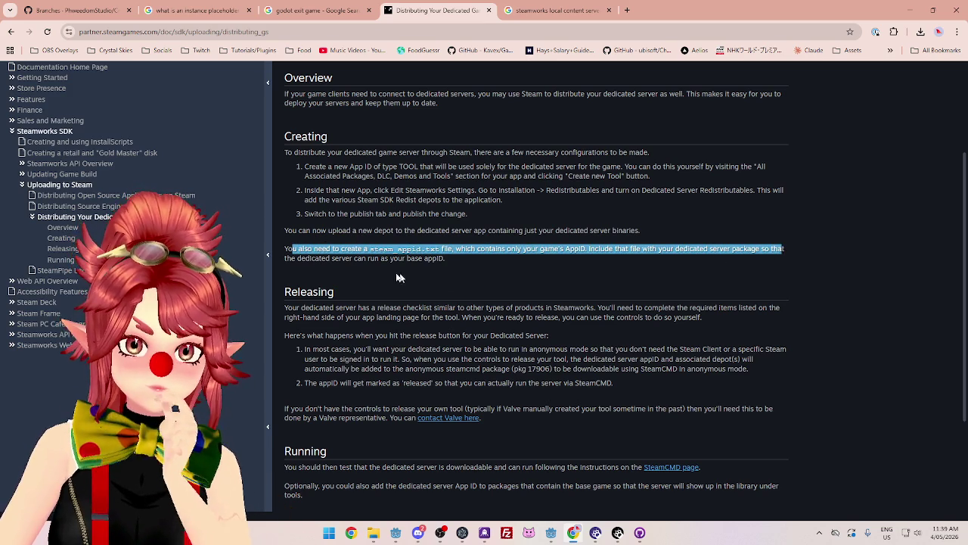
{"action": "left_click_drag", "start_coordinate": [357, 258], "coordinate": [446, 258]}
{"action": "scroll", "coordinate": [457, 278], "scroll_direction": "down", "scroll_amount": 3}
{"action": "left_click_drag", "start_coordinate": [338, 157], "coordinate": [783, 156]}
{"action": "left_click_drag", "start_coordinate": [304, 167], "coordinate": [688, 166]}
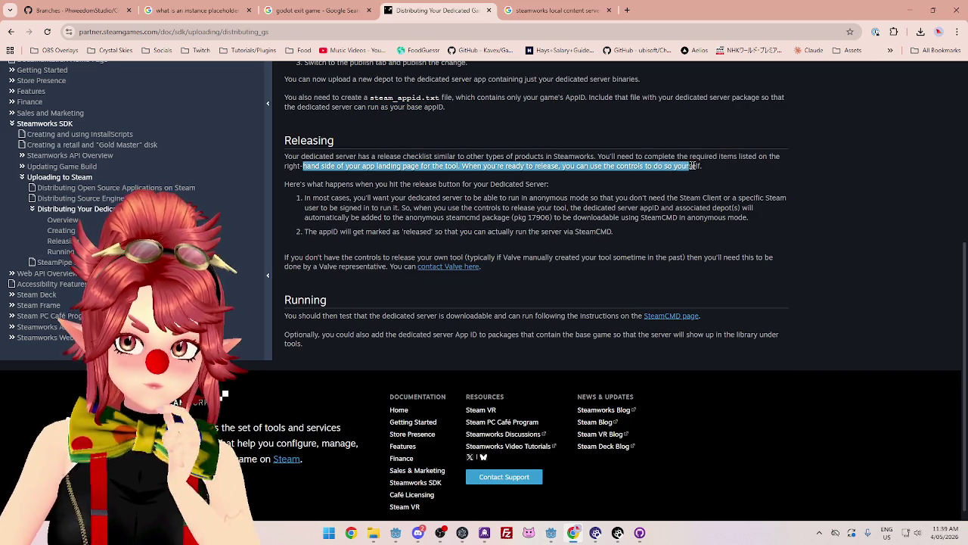
{"action": "left_click_drag", "start_coordinate": [313, 184], "coordinate": [551, 184]}
{"action": "mouse_move", "coordinate": [334, 199]}
{"action": "left_mouse_down"}
{"action": "mouse_move", "coordinate": [508, 199]}
{"action": "mouse_move", "coordinate": [544, 209]}
{"action": "mouse_move", "coordinate": [416, 199]}
{"action": "left_mouse_up"}
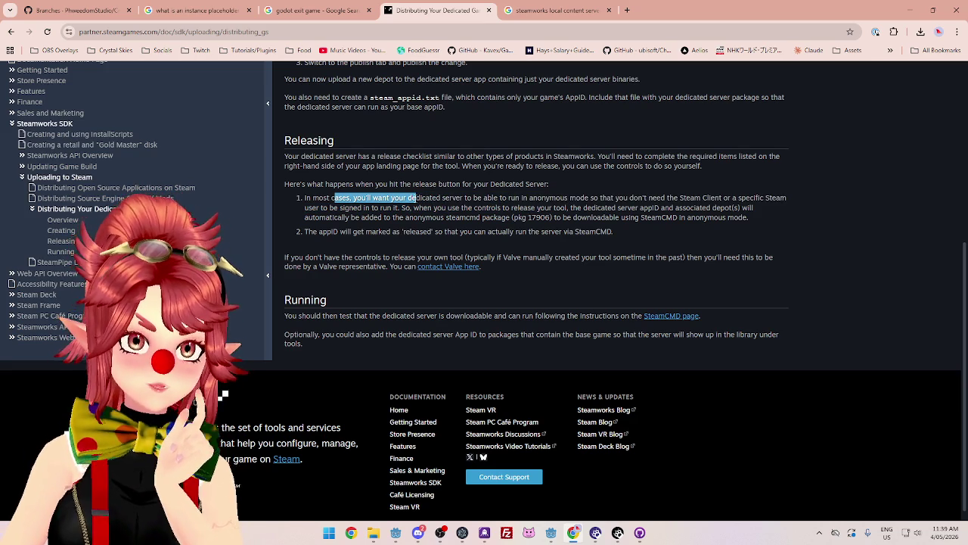
{"action": "left_click_drag", "start_coordinate": [417, 199], "coordinate": [431, 199]}
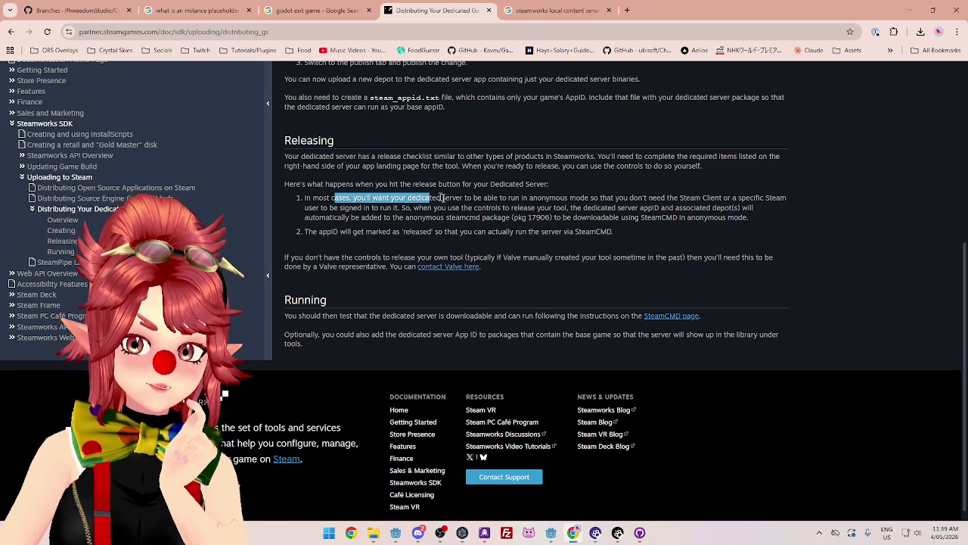
{"action": "scroll", "coordinate": [579, 249], "scroll_direction": "up", "scroll_amount": 2}
{"action": "left_click", "coordinate": [473, 298]}
{"action": "left_click_drag", "start_coordinate": [320, 298], "coordinate": [474, 299]}
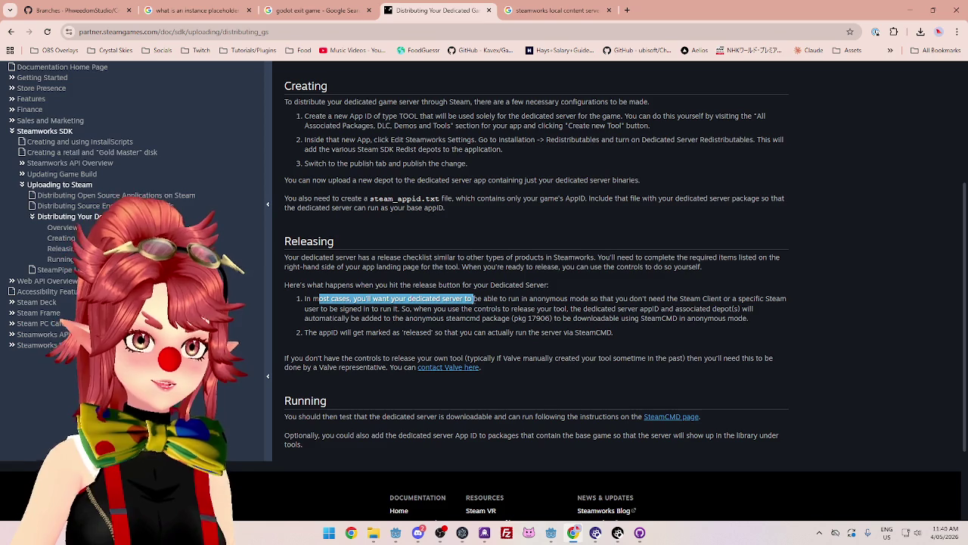
{"action": "left_click_drag", "start_coordinate": [474, 299], "coordinate": [500, 299]}
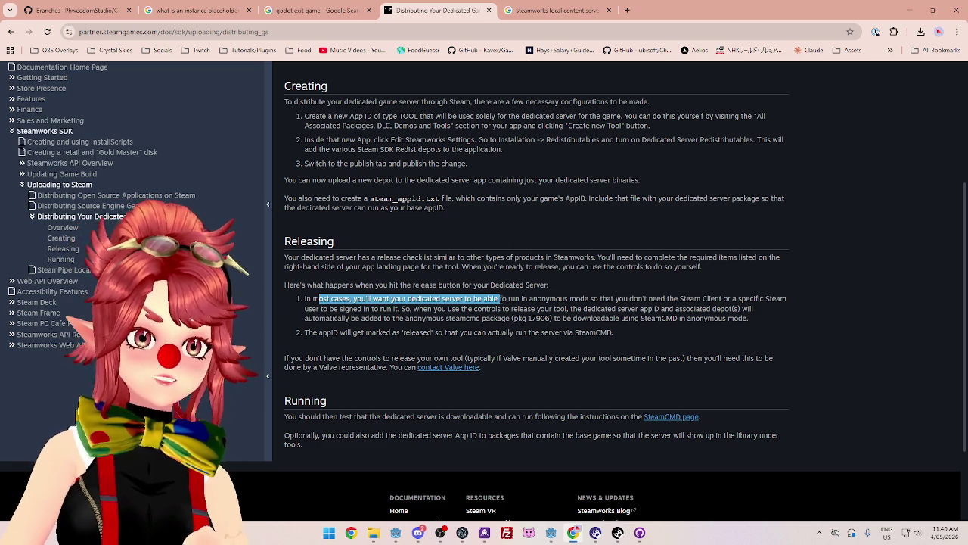
{"action": "left_click_drag", "start_coordinate": [521, 299], "coordinate": [369, 299]}
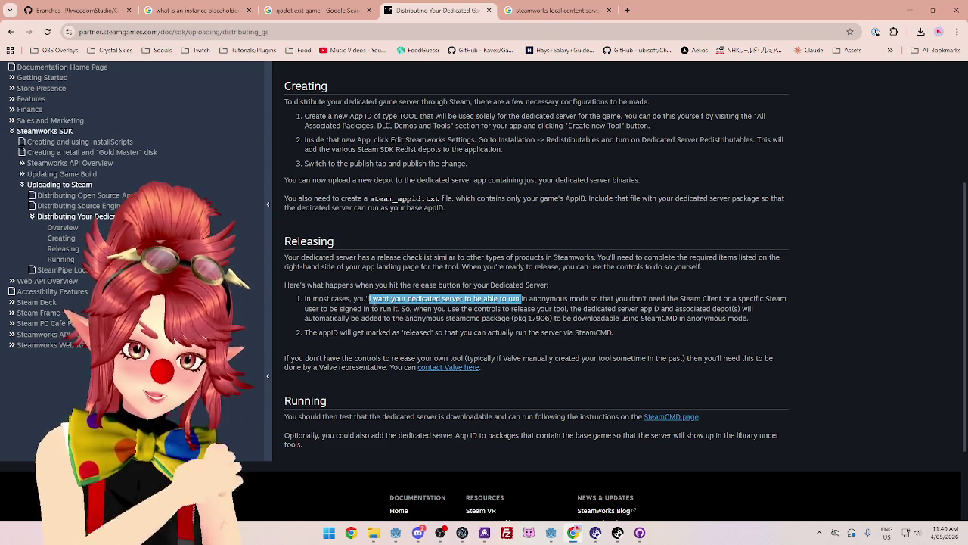
{"action": "left_click_drag", "start_coordinate": [674, 299], "coordinate": [695, 299]}
{"action": "left_click_drag", "start_coordinate": [515, 299], "coordinate": [602, 299]}
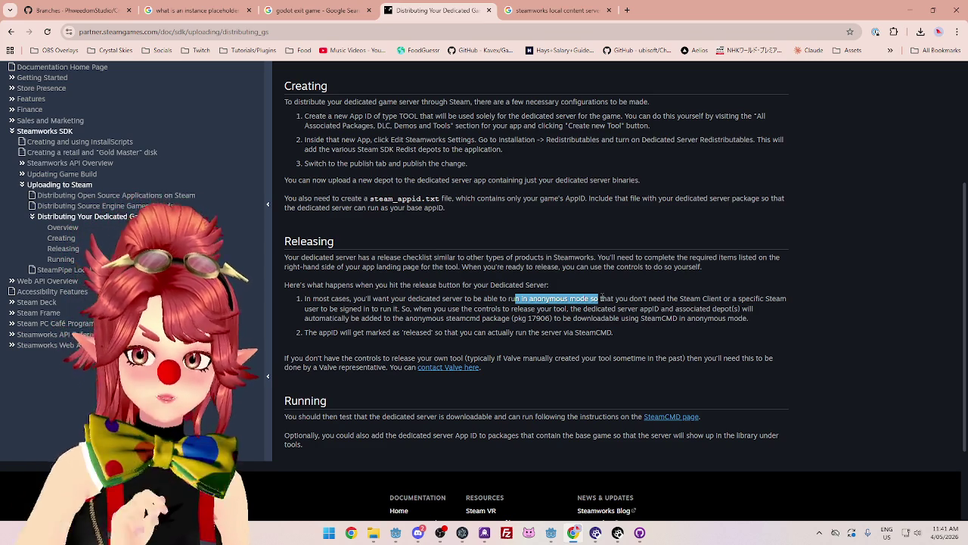
{"action": "left_click_drag", "start_coordinate": [656, 300], "coordinate": [696, 300]}
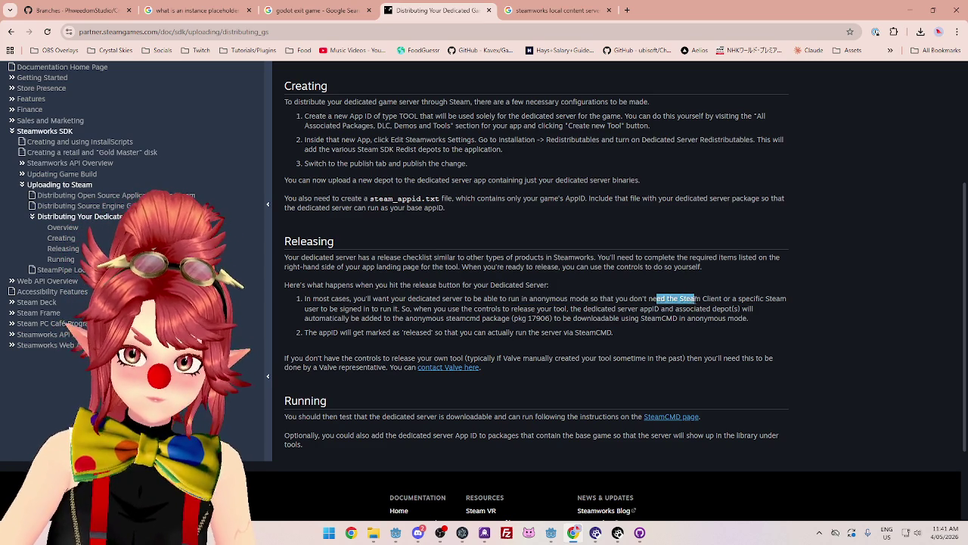
{"action": "left_click_drag", "start_coordinate": [537, 299], "coordinate": [711, 300]}
{"action": "left_click_drag", "start_coordinate": [313, 308], "coordinate": [738, 310]}
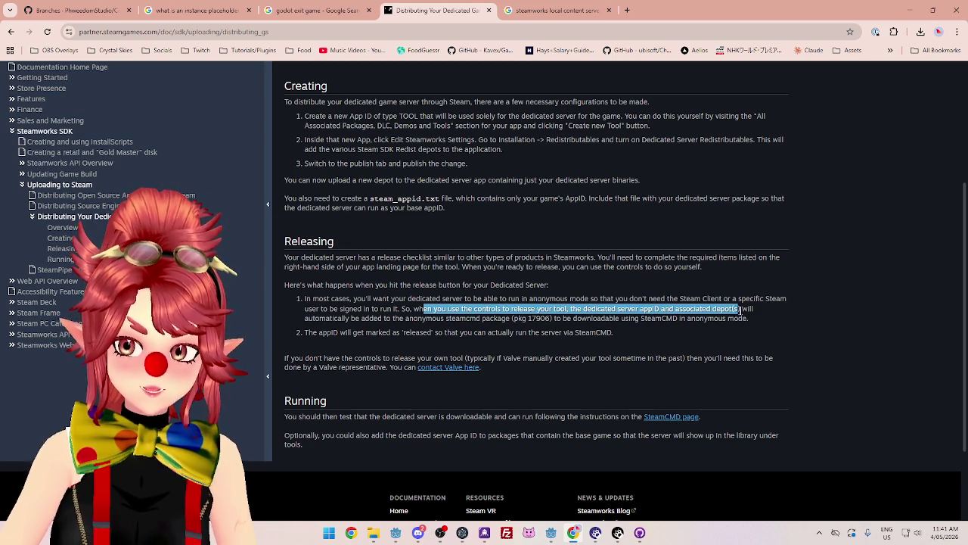
{"action": "left_click_drag", "start_coordinate": [351, 317], "coordinate": [640, 318]}
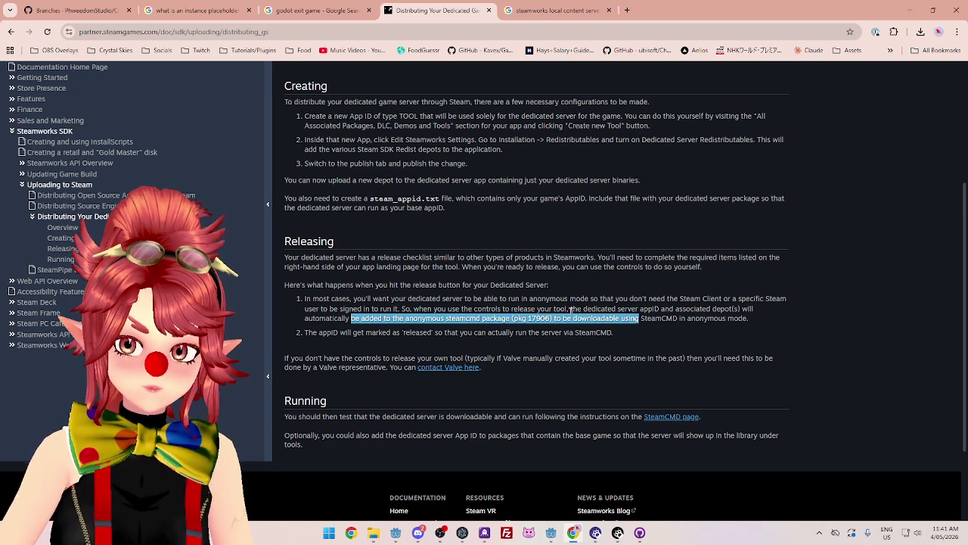
{"action": "left_click_drag", "start_coordinate": [523, 309], "coordinate": [749, 309]}
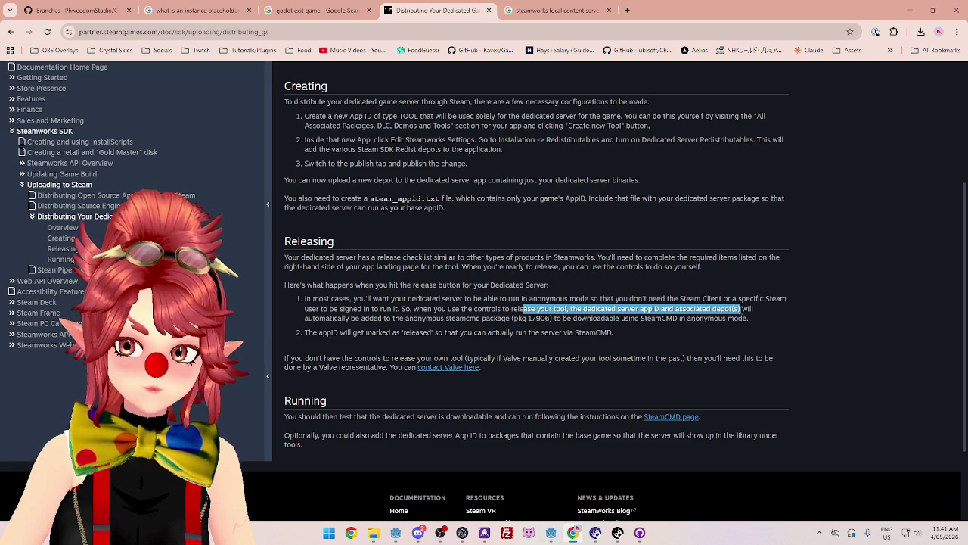
{"action": "left_click_drag", "start_coordinate": [362, 318], "coordinate": [738, 318]}
{"action": "left_click", "coordinate": [640, 309]}
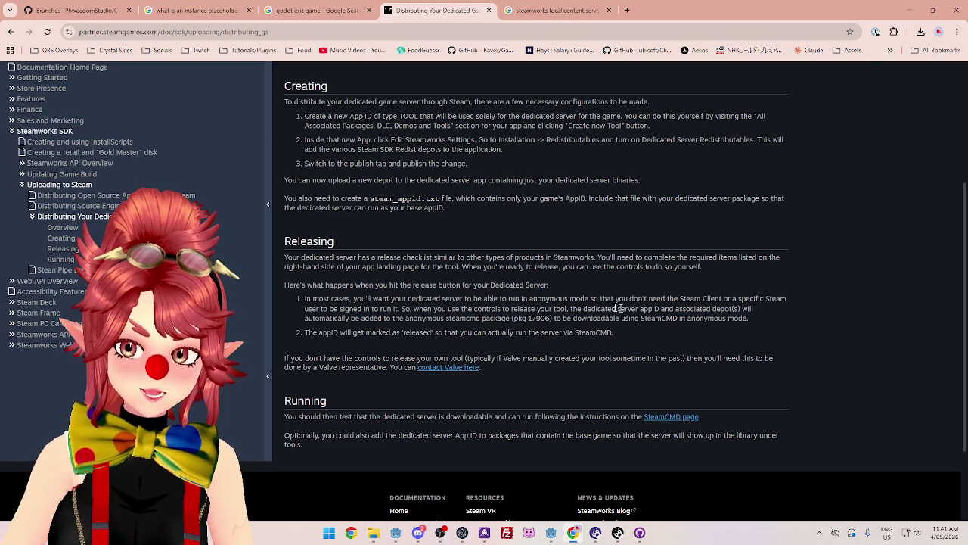
{"action": "left_click_drag", "start_coordinate": [524, 309], "coordinate": [740, 309]}
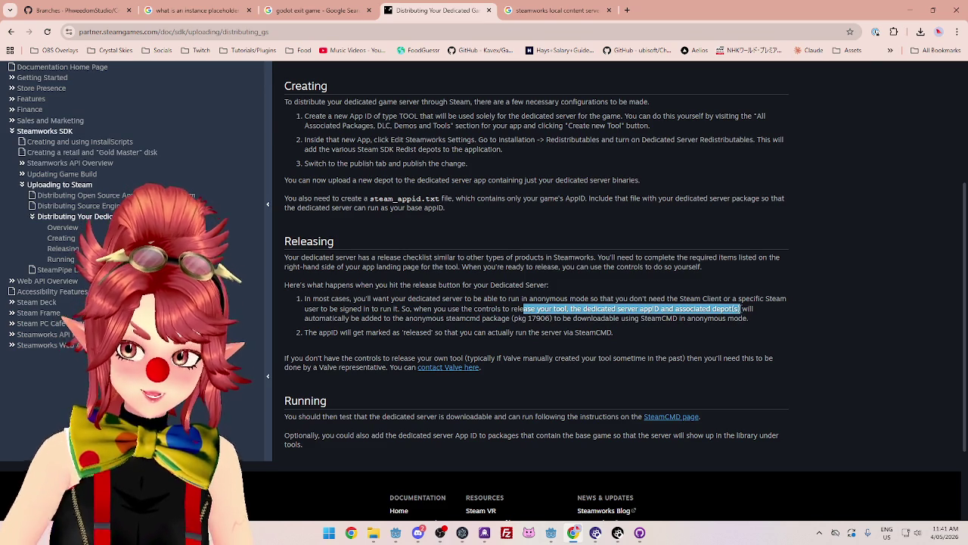
{"action": "mouse_move", "coordinate": [341, 333]}
{"action": "left_mouse_down"}
{"action": "mouse_move", "coordinate": [604, 336]}
{"action": "mouse_move", "coordinate": [574, 333]}
{"action": "left_mouse_up"}
{"action": "left_click_drag", "start_coordinate": [318, 333], "coordinate": [613, 333]}
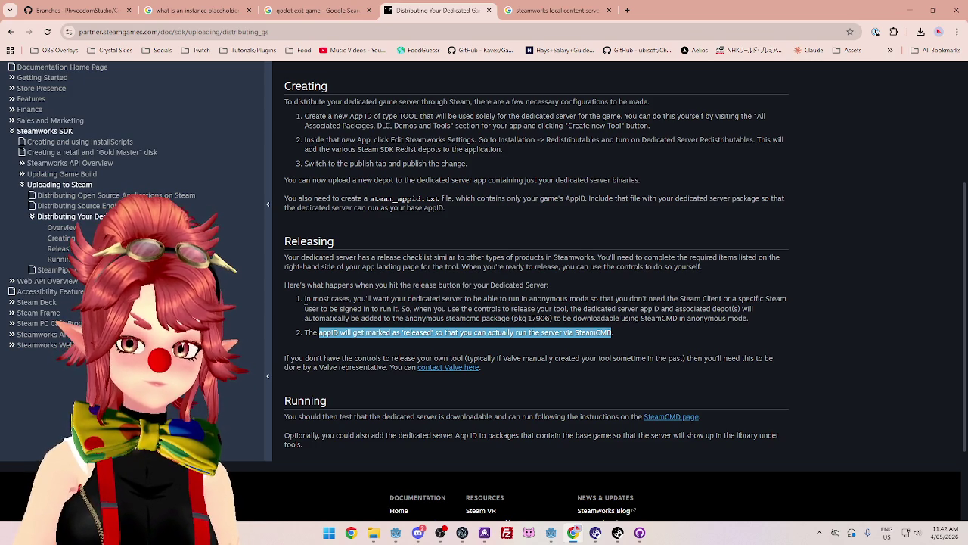
{"action": "mouse_move", "coordinate": [307, 299]}
{"action": "left_mouse_down"}
{"action": "mouse_move", "coordinate": [621, 340]}
{"action": "mouse_move", "coordinate": [305, 331]}
{"action": "mouse_move", "coordinate": [305, 301]}
{"action": "mouse_move", "coordinate": [594, 327]}
{"action": "mouse_move", "coordinate": [774, 321]}
{"action": "left_mouse_up"}
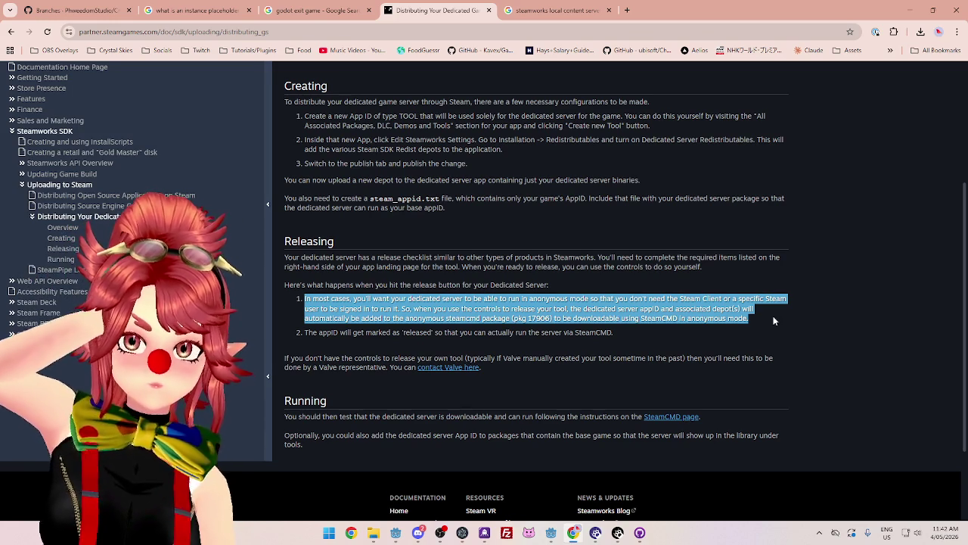
{"action": "left_click_drag", "start_coordinate": [575, 333], "coordinate": [611, 333]}
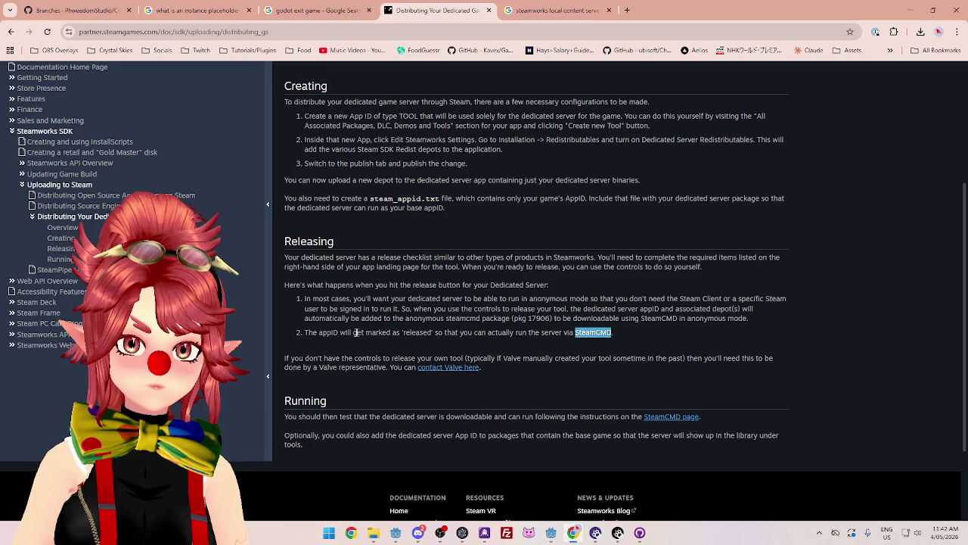
{"action": "left_click_drag", "start_coordinate": [327, 333], "coordinate": [631, 338]}
{"action": "left_click", "coordinate": [742, 307]}
{"action": "left_click_drag", "start_coordinate": [749, 298], "coordinate": [575, 318]}
{"action": "left_click_drag", "start_coordinate": [490, 309], "coordinate": [605, 308]}
{"action": "left_click", "coordinate": [616, 306]}
{"action": "mouse_move", "coordinate": [472, 308]}
{"action": "left_mouse_down"}
{"action": "mouse_move", "coordinate": [682, 309]}
{"action": "mouse_move", "coordinate": [652, 310]}
{"action": "left_mouse_up"}
{"action": "left_click", "coordinate": [591, 313]}
{"action": "left_click_drag", "start_coordinate": [571, 308], "coordinate": [745, 308]}
{"action": "mouse_move", "coordinate": [463, 331]}
{"action": "left_mouse_down"}
{"action": "mouse_move", "coordinate": [363, 333]}
{"action": "mouse_move", "coordinate": [468, 318]}
{"action": "left_mouse_up"}
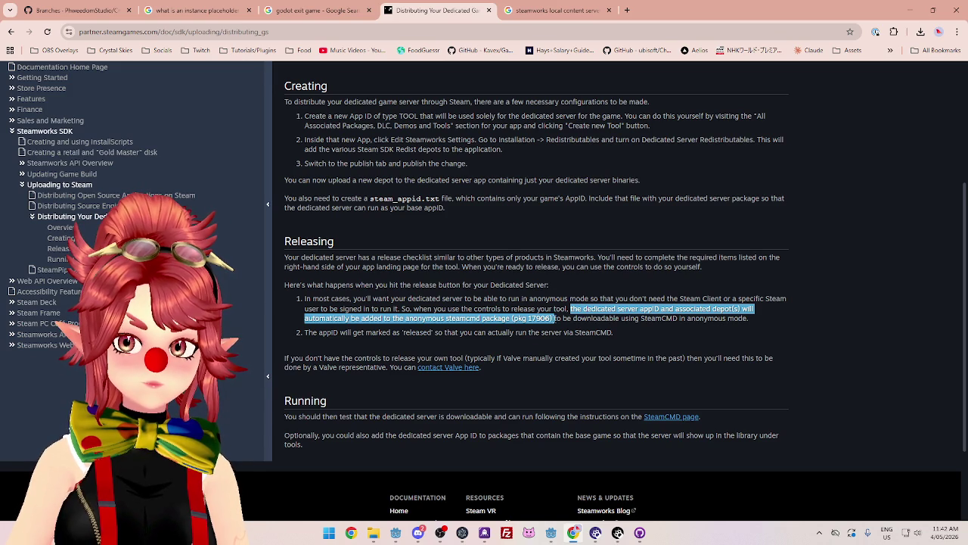
{"action": "left_click_drag", "start_coordinate": [553, 319], "coordinate": [754, 326]}
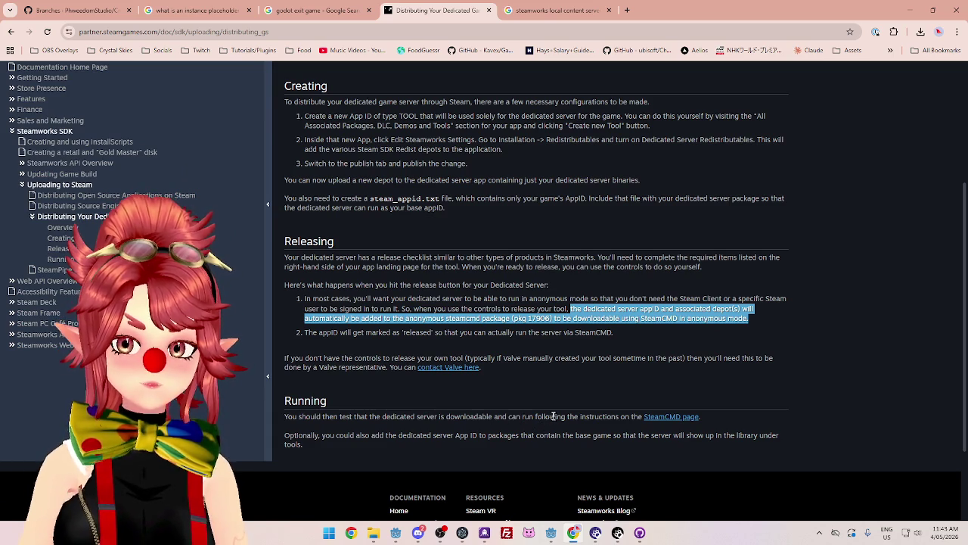
{"action": "left_click_drag", "start_coordinate": [506, 417], "coordinate": [642, 417]}
{"action": "middle_click", "coordinate": [669, 417]}
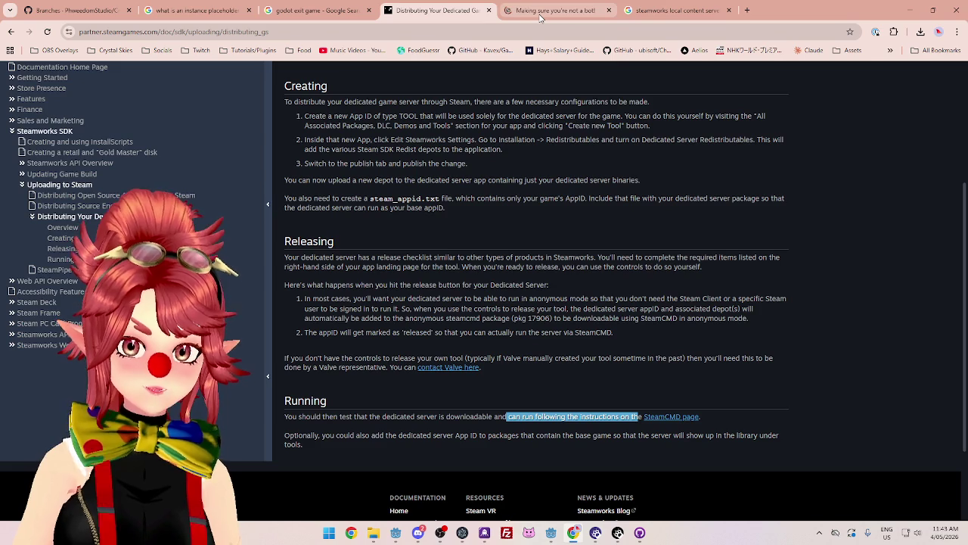
Read the optional paragraph on adding the server App ID to packages, then switch to SteamCMD
{"action": "left_click", "coordinate": [328, 438]}
{"action": "left_click_drag", "start_coordinate": [408, 435], "coordinate": [306, 444]}
{"action": "left_click", "coordinate": [449, 436]}
{"action": "mouse_move", "coordinate": [423, 433]}
{"action": "left_mouse_down"}
{"action": "mouse_move", "coordinate": [782, 437]}
{"action": "mouse_move", "coordinate": [284, 436]}
{"action": "mouse_move", "coordinate": [747, 439]}
{"action": "left_mouse_up"}
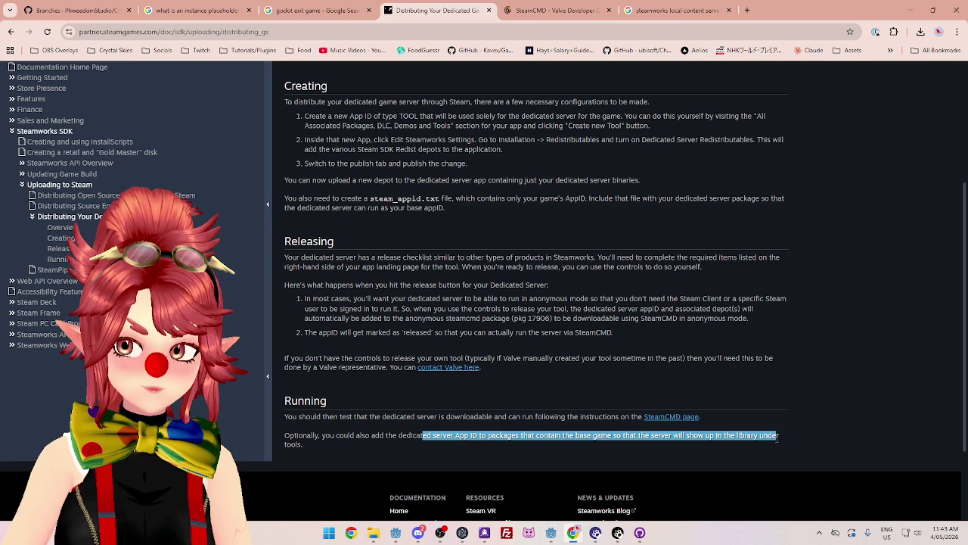
{"action": "triple_click", "coordinate": [280, 435]}
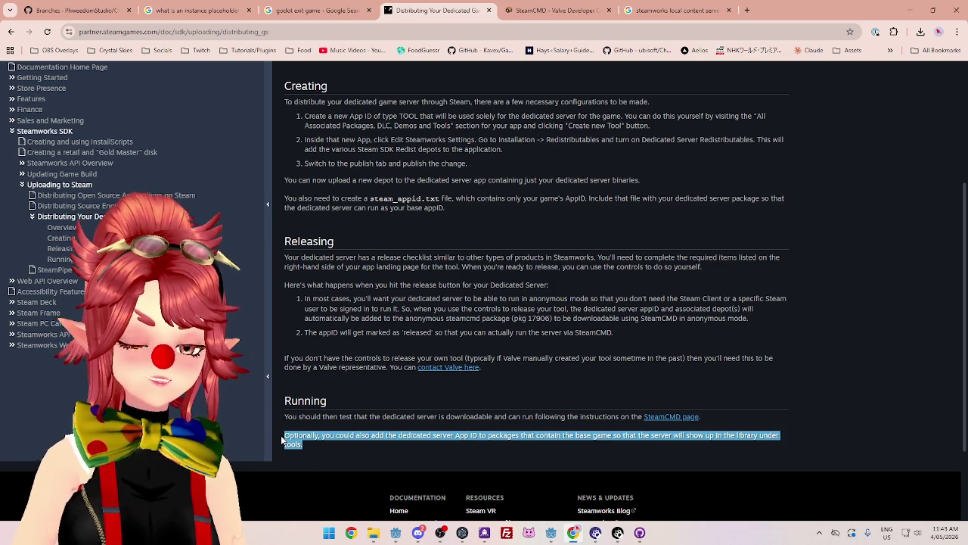
{"action": "left_click", "coordinate": [327, 447]}
{"action": "triple_click", "coordinate": [300, 447]}
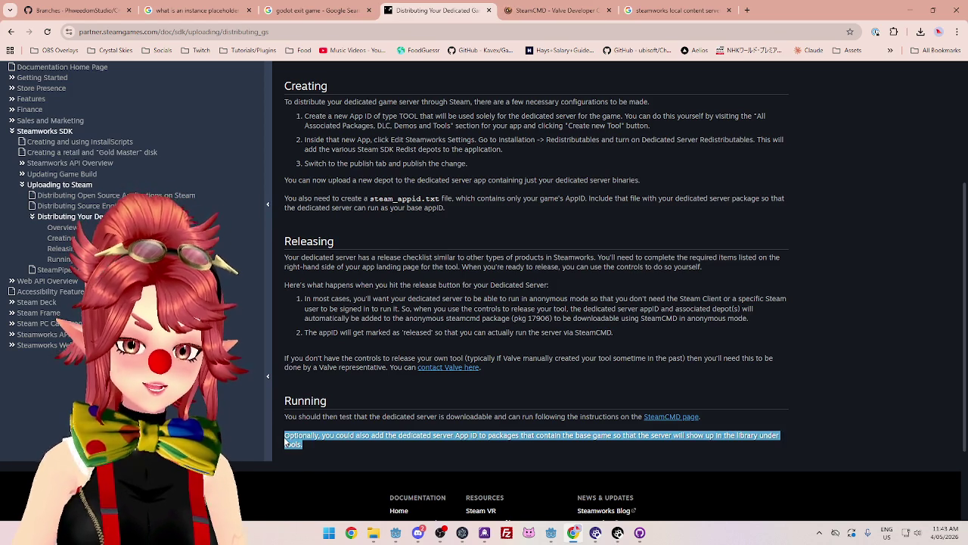
{"action": "left_click", "coordinate": [333, 445]}
{"action": "left_click_drag", "start_coordinate": [334, 436], "coordinate": [528, 443]}
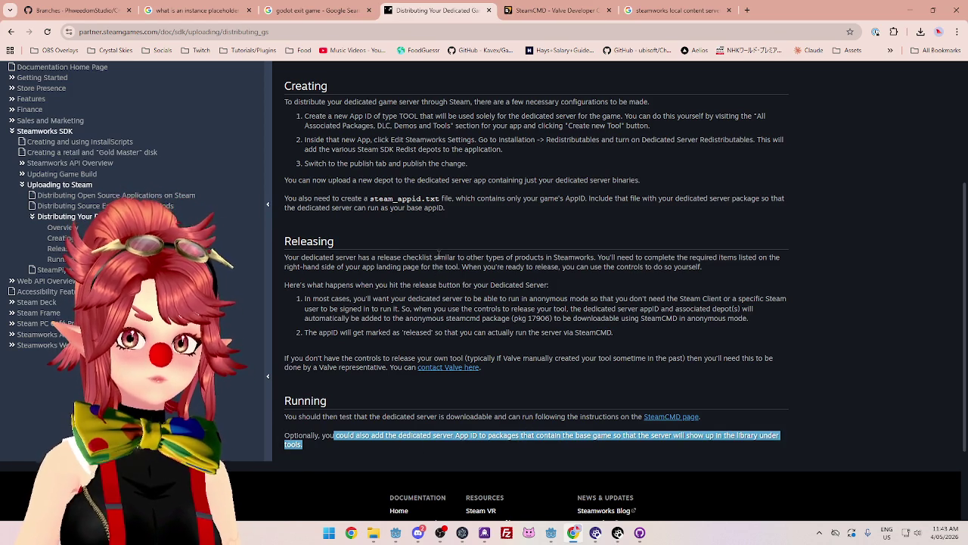
{"action": "left_click", "coordinate": [567, 11]}
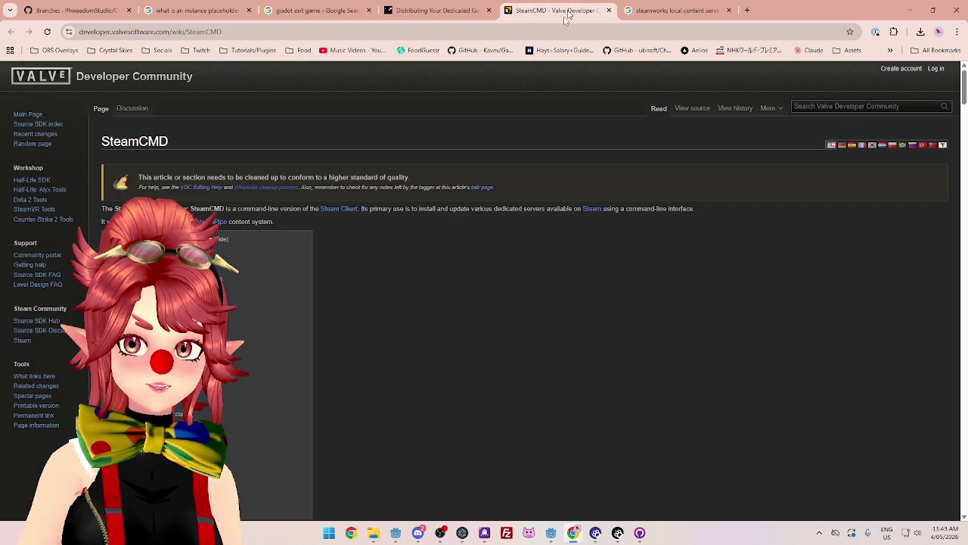
Read that SteamCMD, the Steam Console Client, installs and updates dedicated servers
{"action": "left_click_drag", "start_coordinate": [249, 209], "coordinate": [294, 207]}
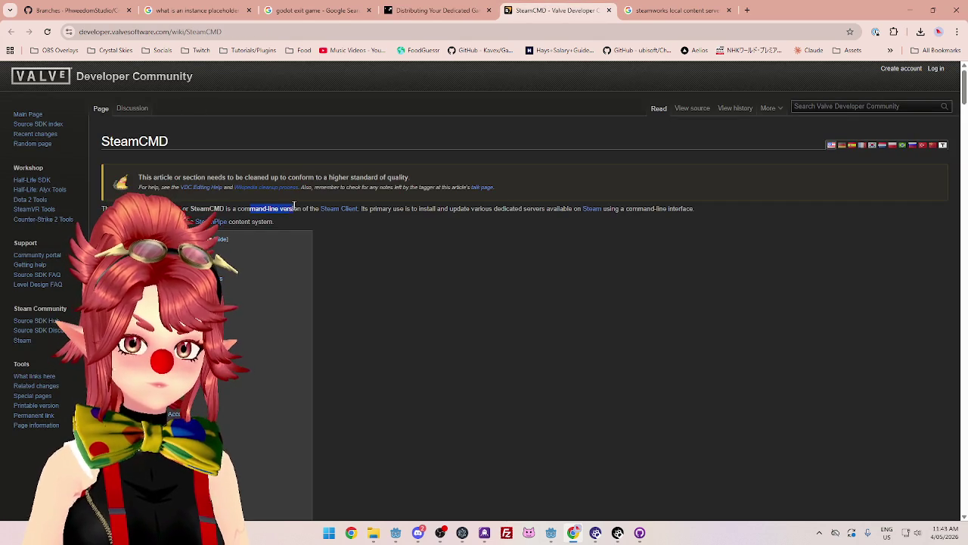
{"action": "left_click", "coordinate": [392, 207]}
{"action": "left_click_drag", "start_coordinate": [392, 207], "coordinate": [555, 208]}
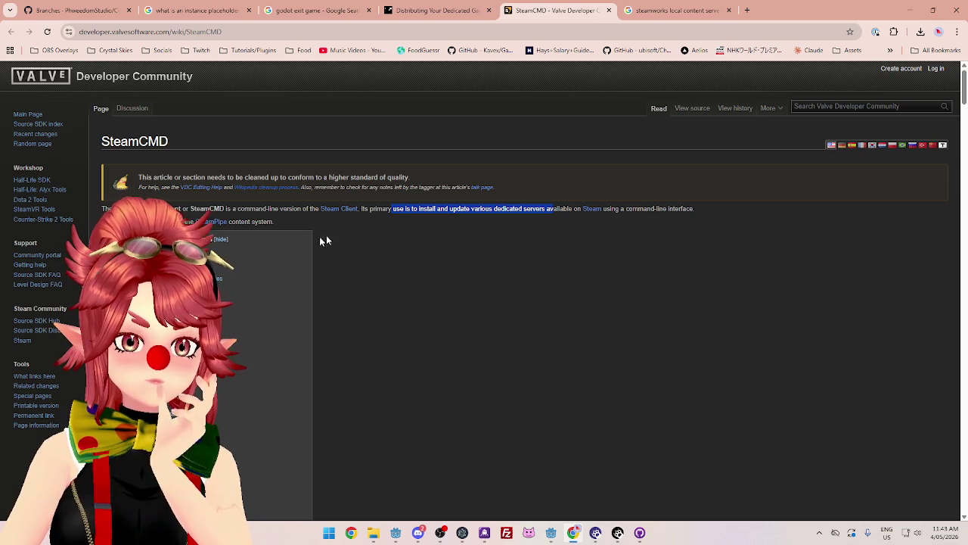
{"action": "scroll", "coordinate": [300, 244], "scroll_direction": "down", "scroll_amount": 2}
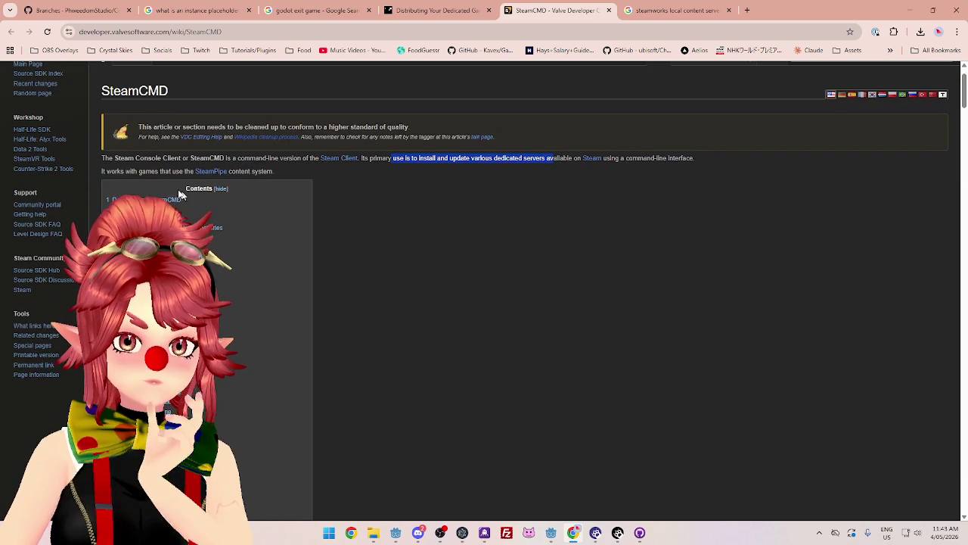
{"action": "left_click_drag", "start_coordinate": [110, 158], "coordinate": [154, 158]}
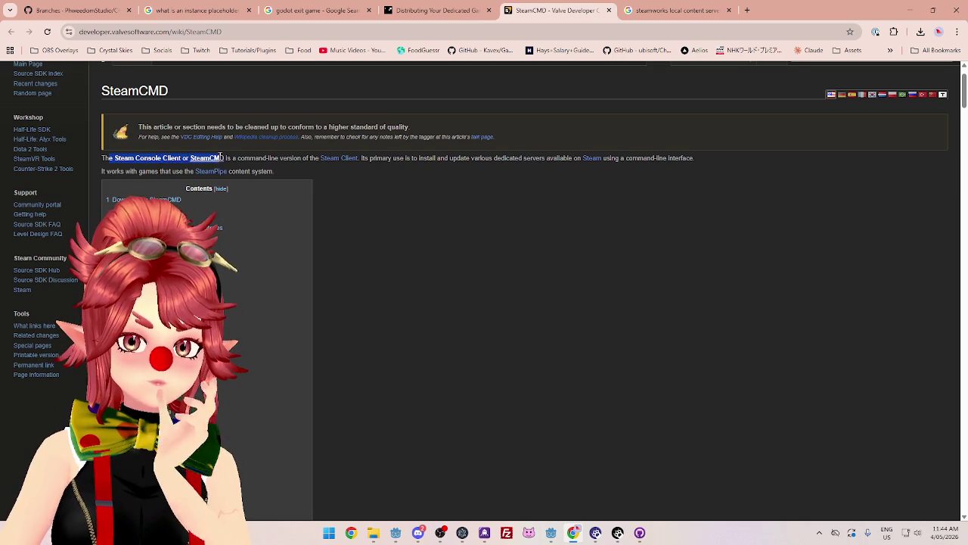
{"action": "left_click_drag", "start_coordinate": [246, 158], "coordinate": [291, 158]}
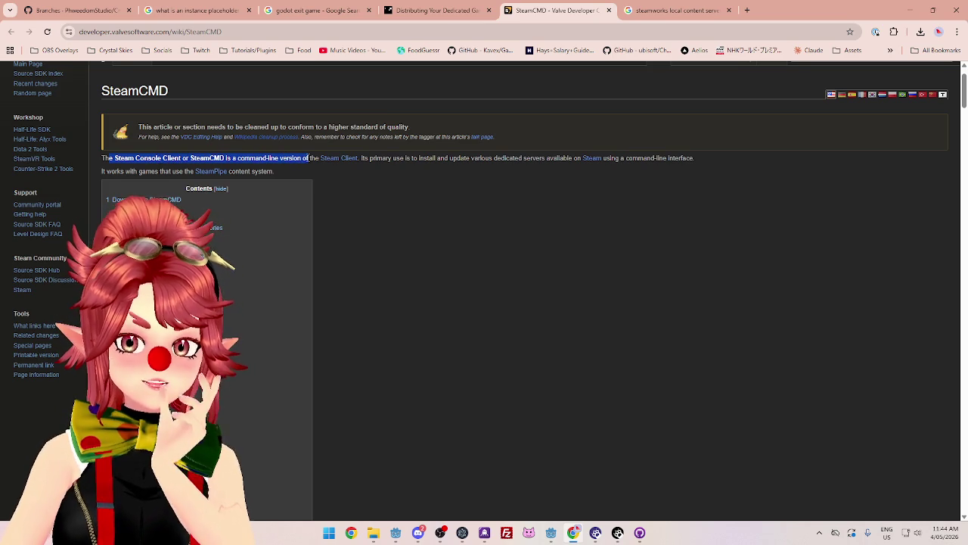
{"action": "left_click_drag", "start_coordinate": [372, 158], "coordinate": [576, 159]}
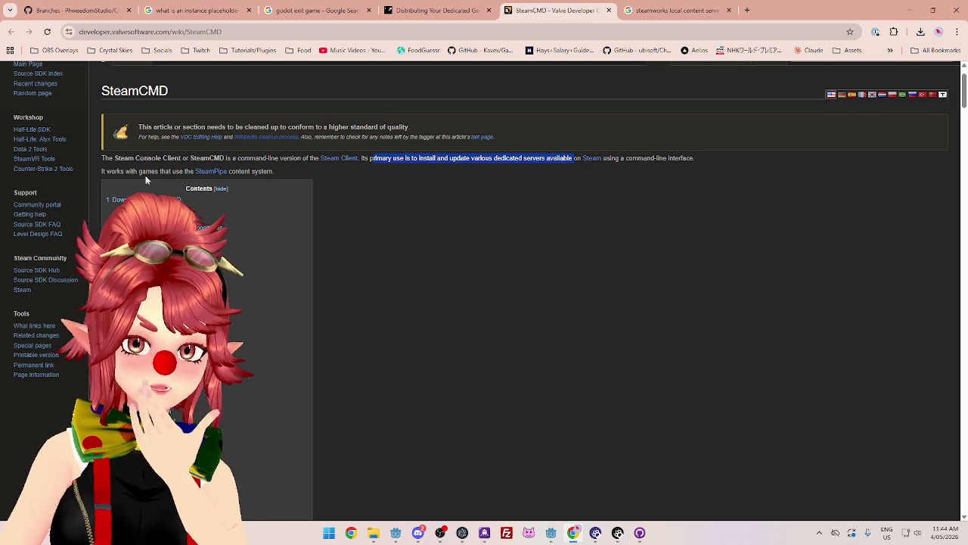
Reread the intro, noting its command-line nature and the content system mention
{"action": "left_click_drag", "start_coordinate": [110, 158], "coordinate": [297, 161]}
{"action": "left_click_drag", "start_coordinate": [369, 158], "coordinate": [554, 160]}
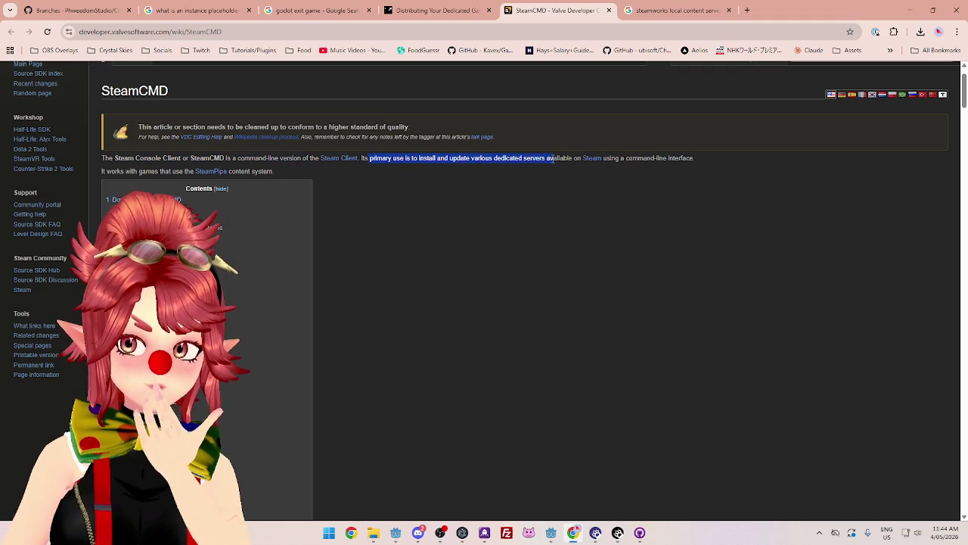
{"action": "mouse_move", "coordinate": [228, 158]}
{"action": "left_mouse_down"}
{"action": "mouse_move", "coordinate": [301, 159]}
{"action": "mouse_move", "coordinate": [120, 159]}
{"action": "left_mouse_up"}
{"action": "left_click_drag", "start_coordinate": [240, 172], "coordinate": [270, 172]}
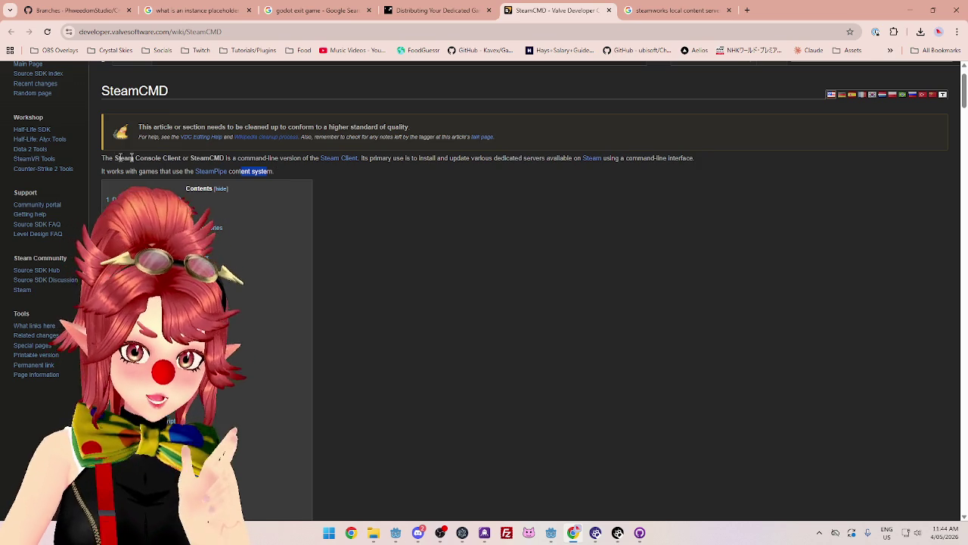
{"action": "left_click_drag", "start_coordinate": [238, 159], "coordinate": [290, 156]}
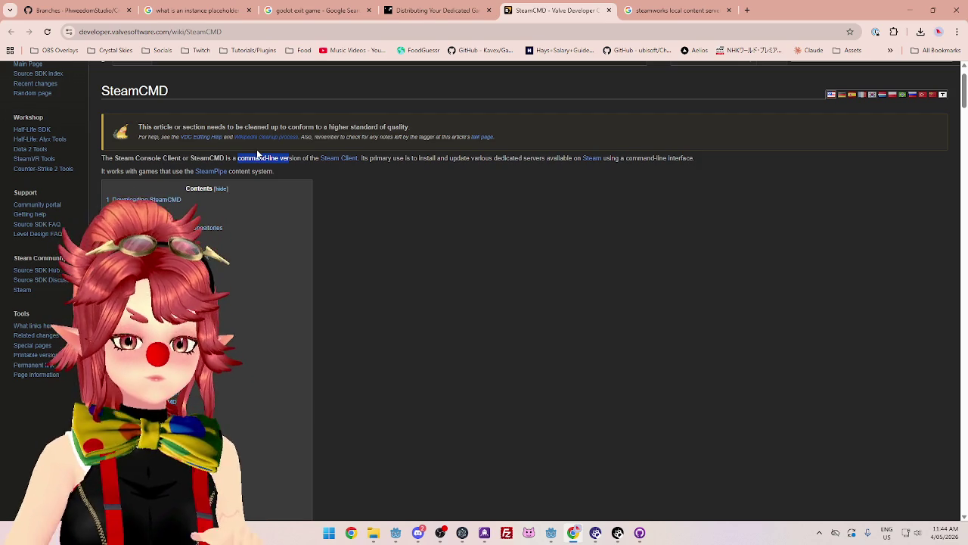
{"action": "scroll", "coordinate": [462, 249], "scroll_direction": "down", "scroll_amount": 3}
{"action": "scroll", "coordinate": [462, 249], "scroll_direction": "up", "scroll_amount": 3}
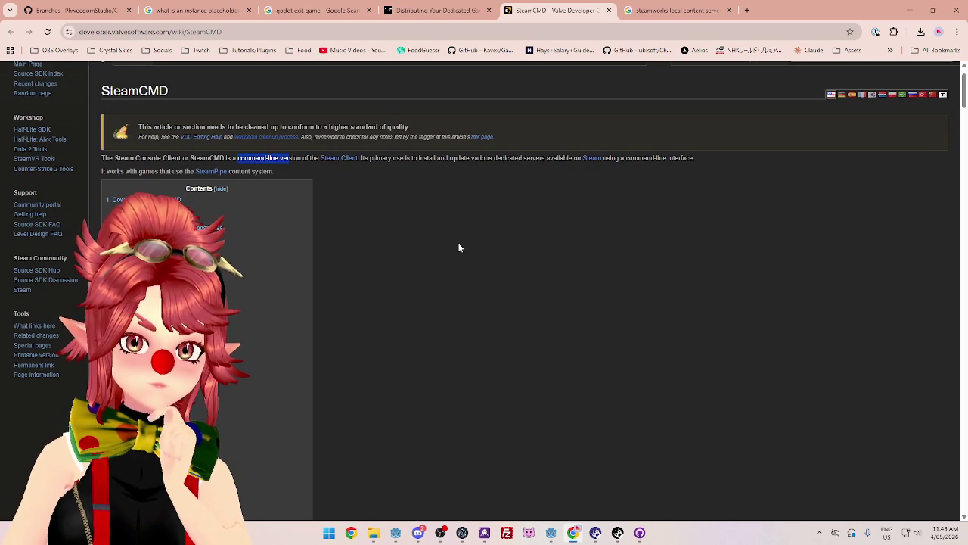
{"action": "scroll", "coordinate": [458, 247], "scroll_direction": "down", "scroll_amount": 10}
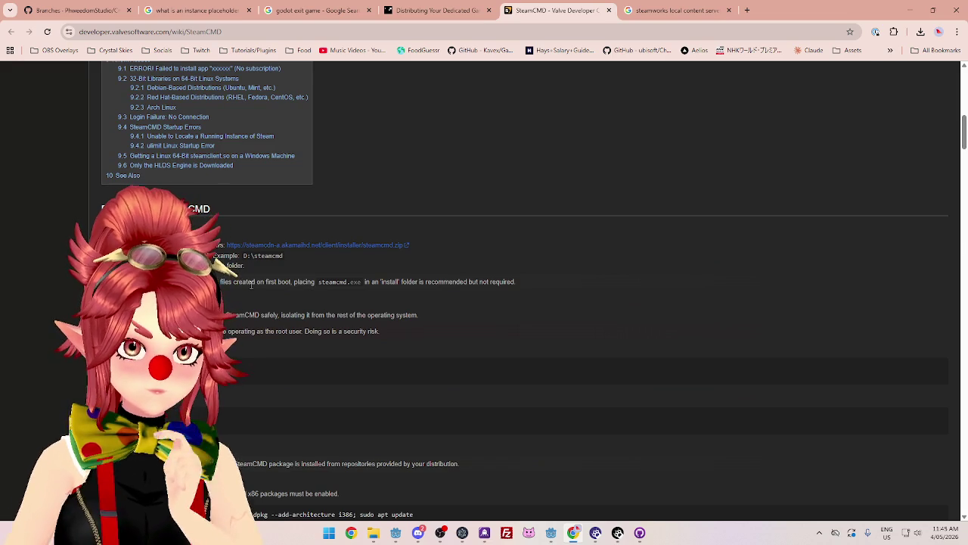
Scroll down to the Docker section and read the base image description
{"action": "scroll", "coordinate": [251, 285], "scroll_direction": "down", "scroll_amount": 1}
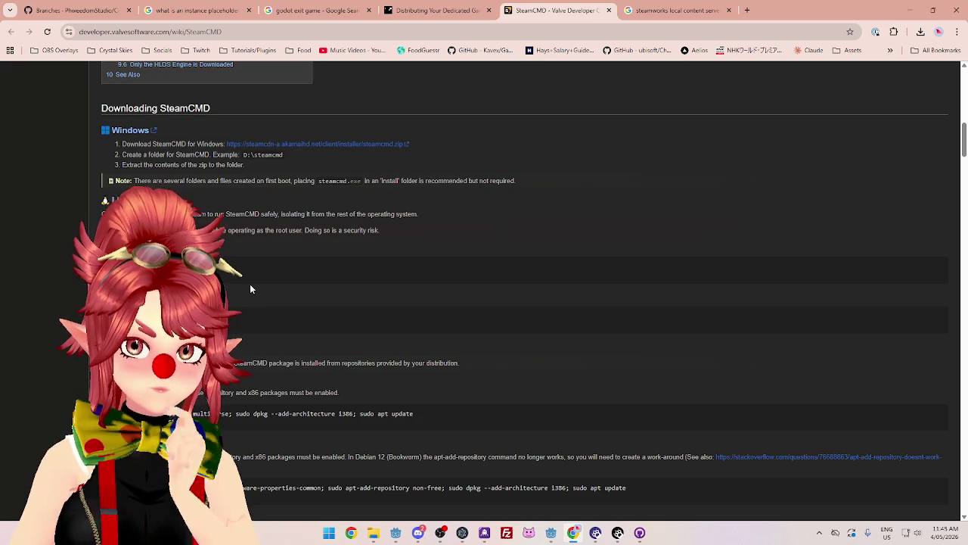
{"action": "scroll", "coordinate": [252, 289], "scroll_direction": "down", "scroll_amount": 2}
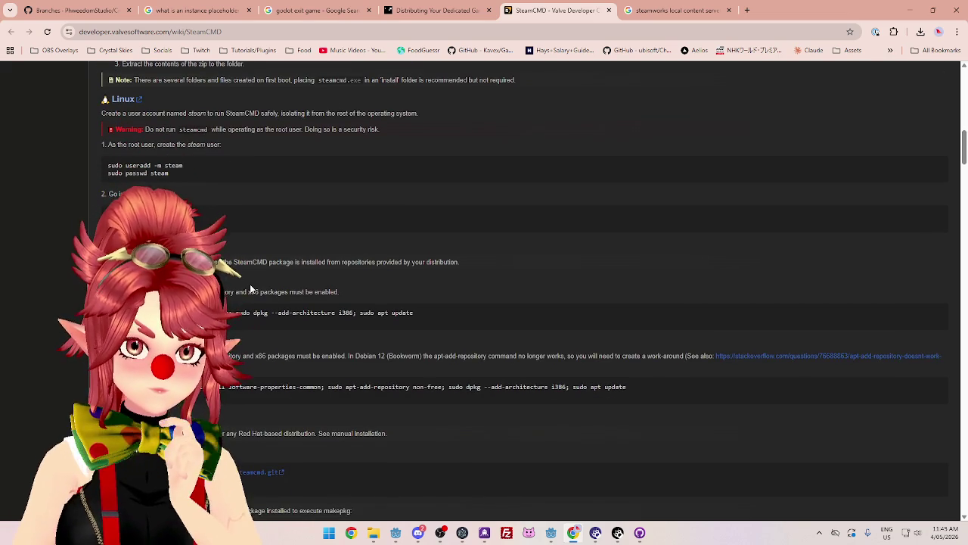
{"action": "scroll", "coordinate": [251, 289], "scroll_direction": "down", "scroll_amount": 1}
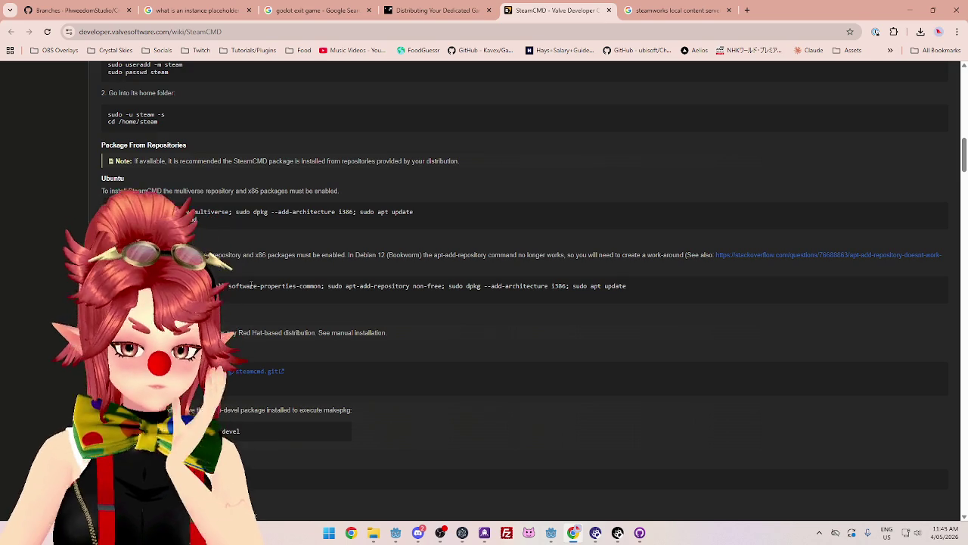
{"action": "scroll", "coordinate": [485, 302], "scroll_direction": "down", "scroll_amount": 2}
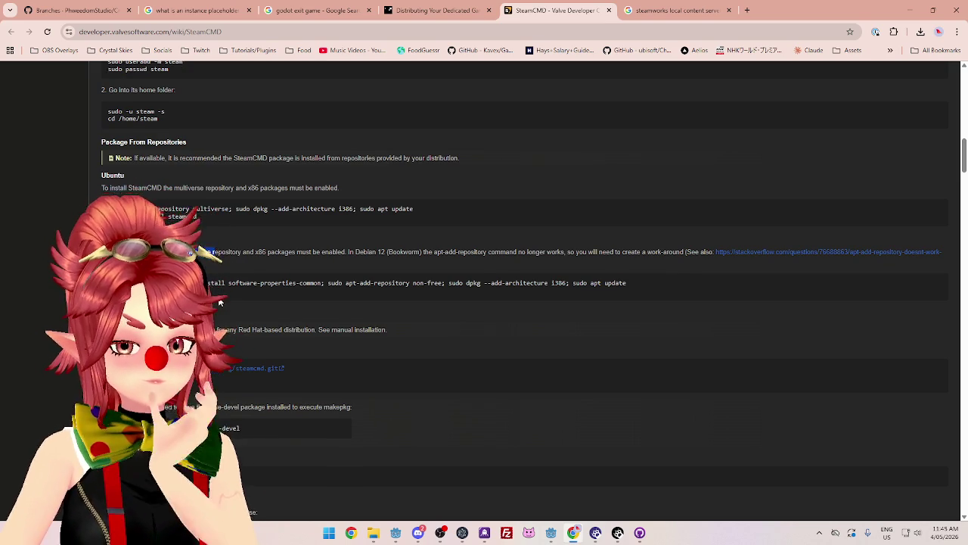
{"action": "scroll", "coordinate": [484, 302], "scroll_direction": "down", "scroll_amount": 4}
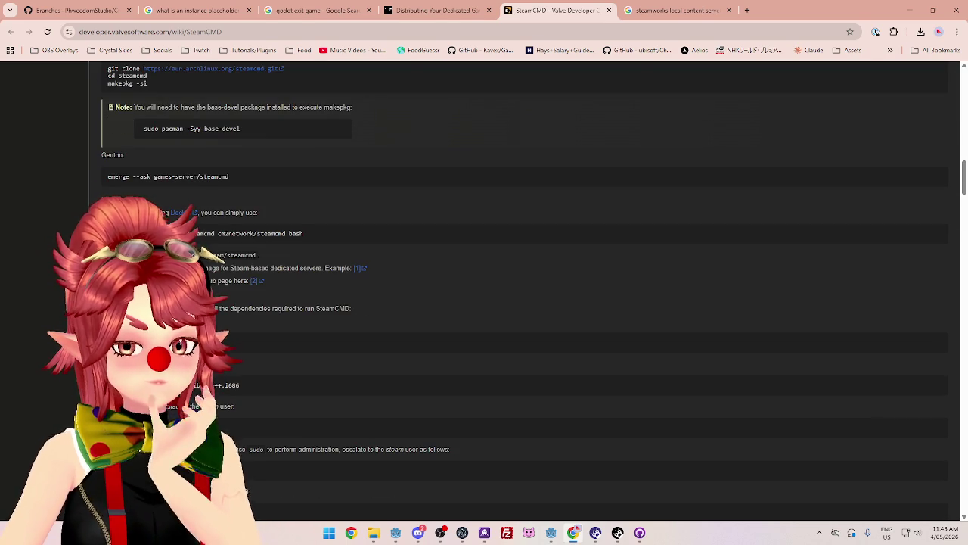
{"action": "scroll", "coordinate": [484, 303], "scroll_direction": "down", "scroll_amount": 1}
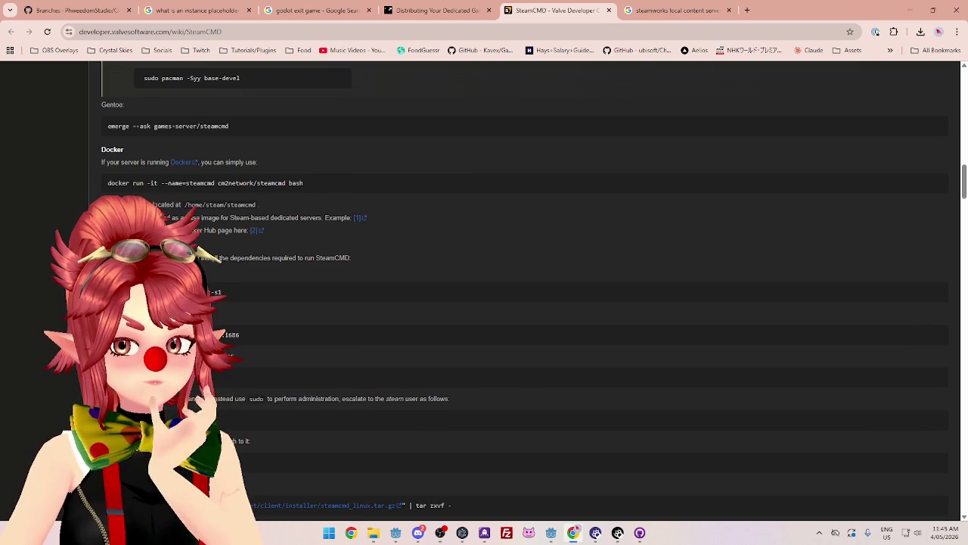
{"action": "left_click_drag", "start_coordinate": [180, 217], "coordinate": [323, 218]}
{"action": "left_click", "coordinate": [323, 223]}
{"action": "left_click_drag", "start_coordinate": [149, 230], "coordinate": [215, 230]}
Copy the phrase 'Steam-based dedicated servers' and open a new blank tab
{"action": "scroll", "coordinate": [209, 240], "scroll_direction": "down", "scroll_amount": 2}
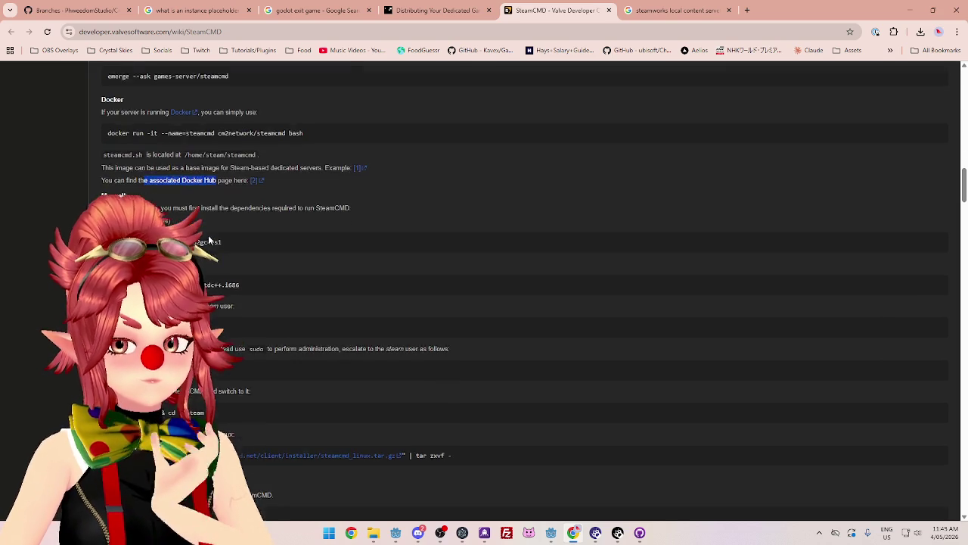
{"action": "scroll", "coordinate": [209, 241], "scroll_direction": "down", "scroll_amount": 1}
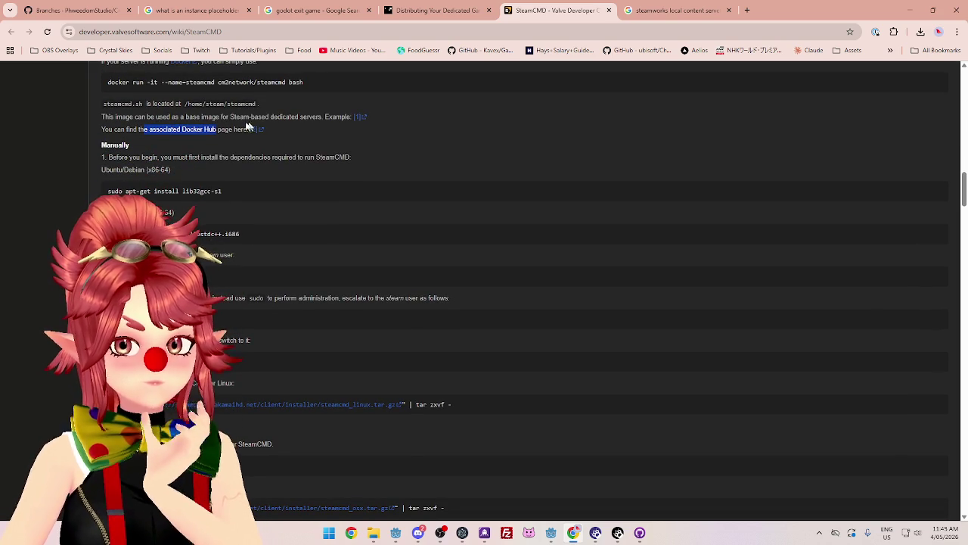
{"action": "mouse_move", "coordinate": [230, 118]}
{"action": "left_mouse_down"}
{"action": "mouse_move", "coordinate": [292, 128]}
{"action": "mouse_move", "coordinate": [322, 118]}
{"action": "left_mouse_up"}
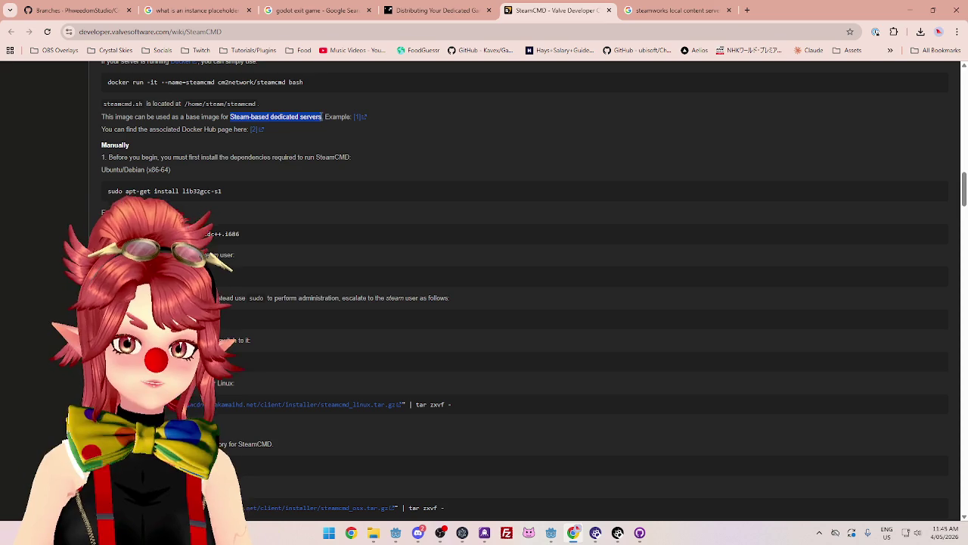
{"action": "left_click", "coordinate": [747, 10]}
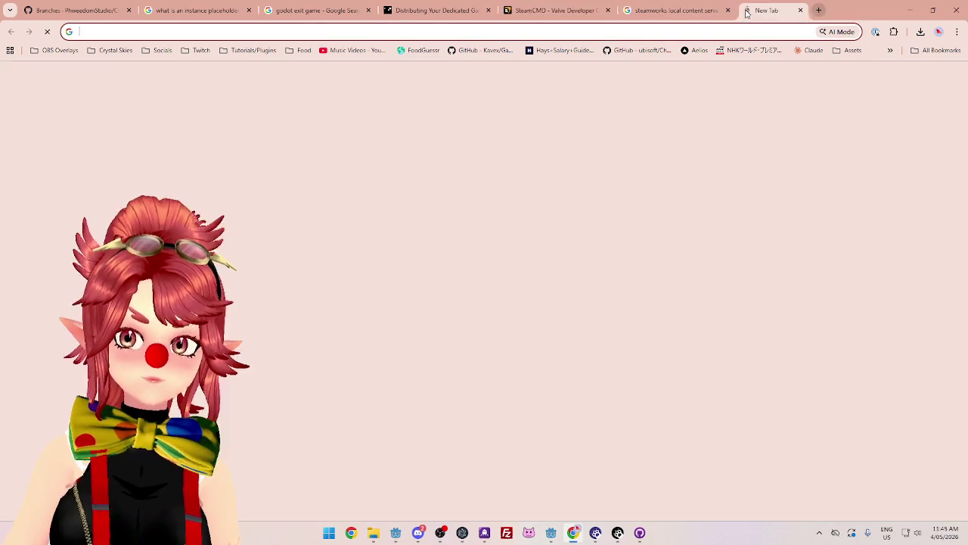
Search Google for 'Steam-based dedicated servers' and read the third result's snippet
{"action": "key", "text": "ctrl+v"}
{"action": "key", "text": "Return"}
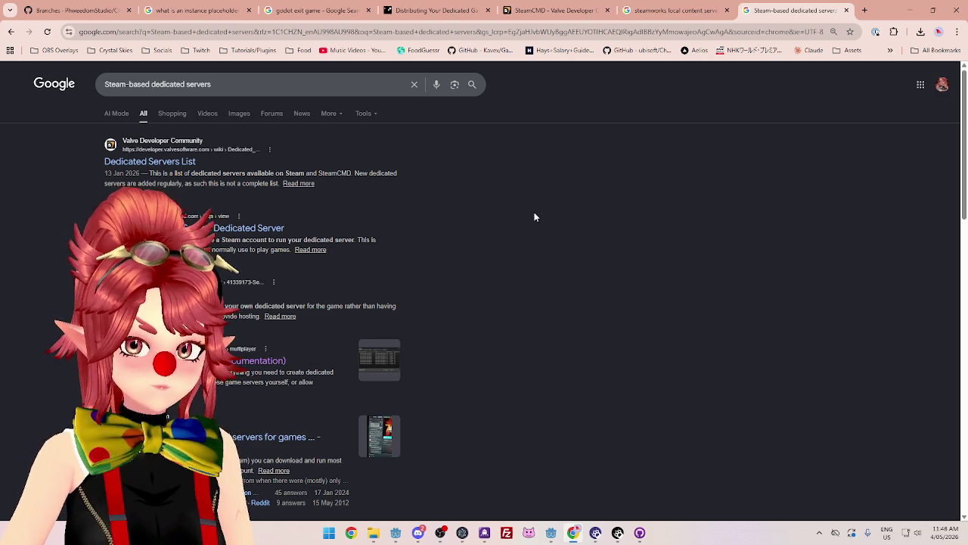
{"action": "mouse_move", "coordinate": [266, 306]}
{"action": "left_mouse_down"}
{"action": "mouse_move", "coordinate": [314, 306]}
{"action": "mouse_move", "coordinate": [243, 307]}
{"action": "left_mouse_up"}
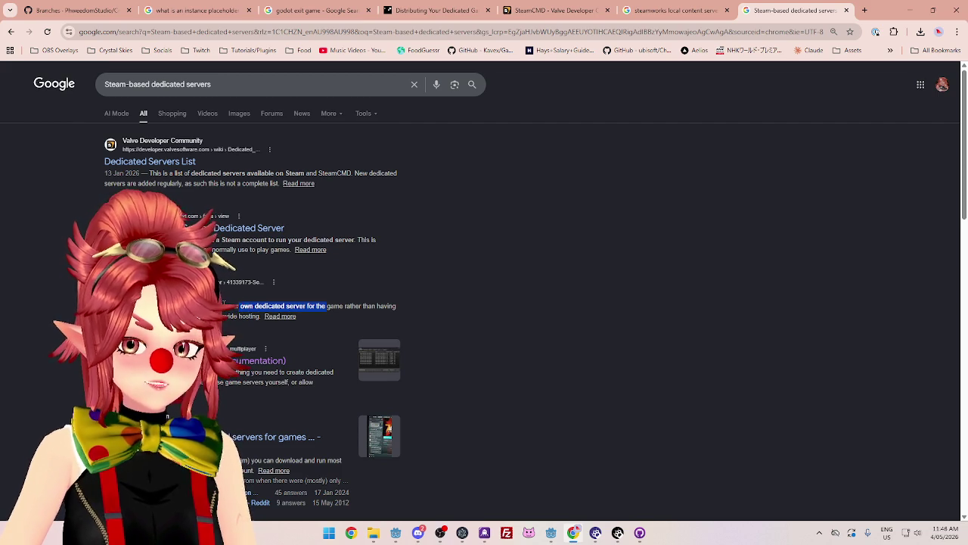
{"action": "left_click", "coordinate": [224, 304]}
{"action": "left_click_drag", "start_coordinate": [239, 307], "coordinate": [368, 305]}
Review the snippet on running your own dedicated server, then return to the Steamworks guide
{"action": "left_click", "coordinate": [256, 306]}
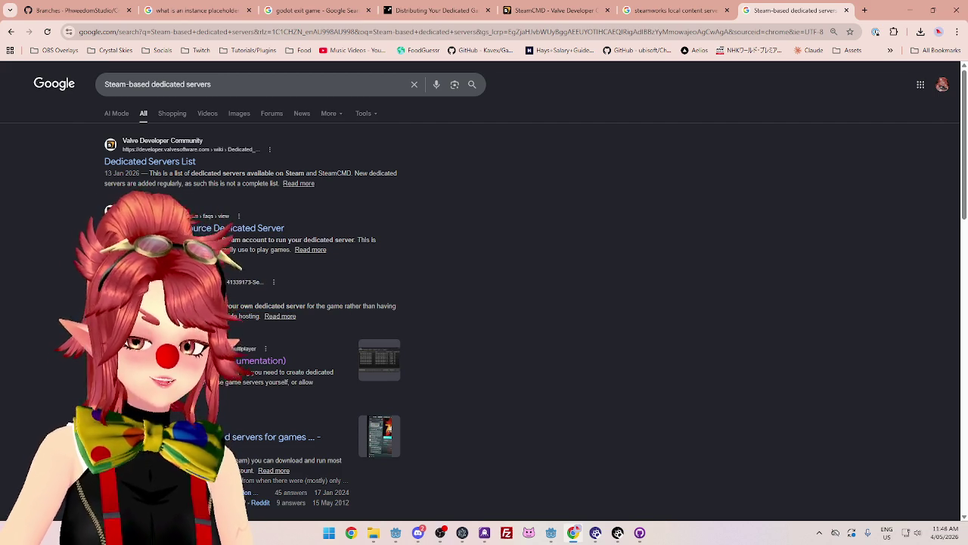
{"action": "left_click_drag", "start_coordinate": [250, 306], "coordinate": [380, 306]}
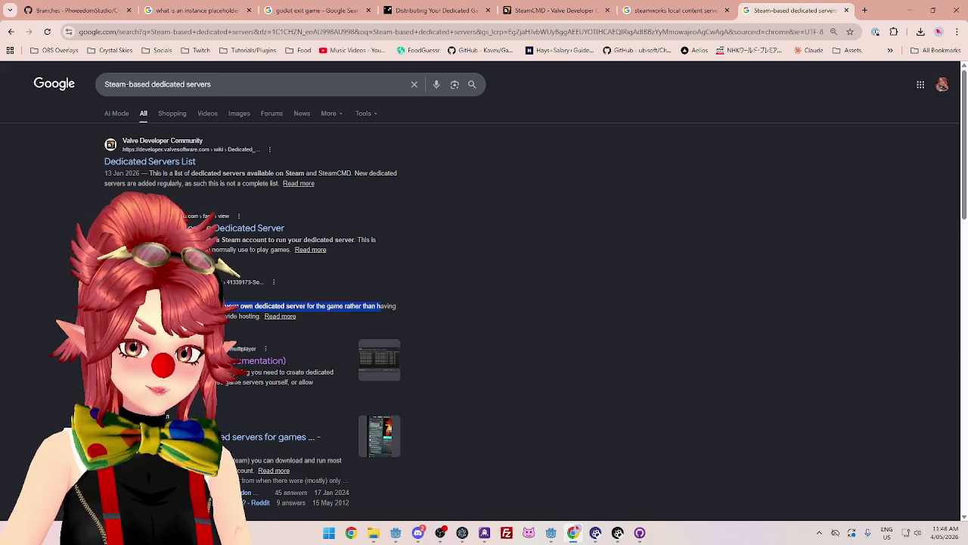
{"action": "left_click", "coordinate": [381, 306]}
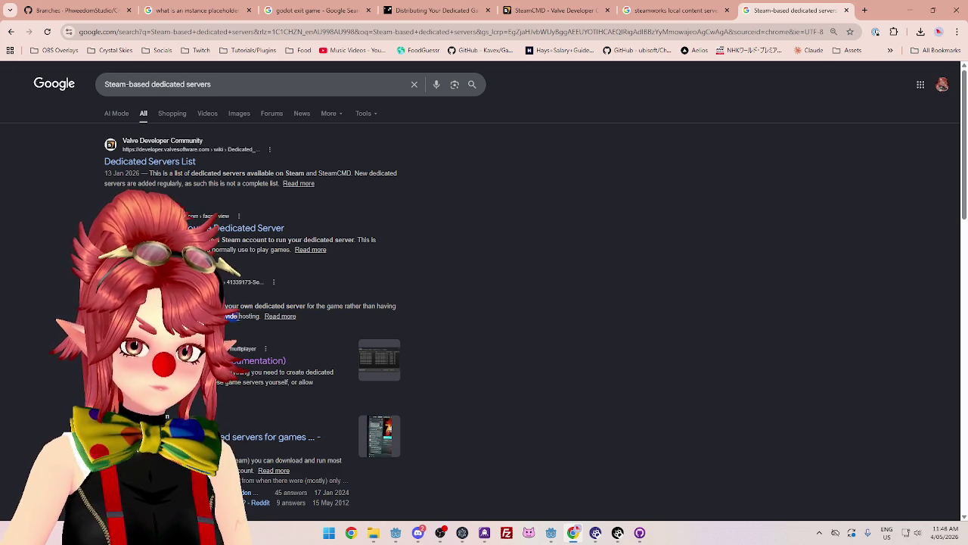
{"action": "left_click_drag", "start_coordinate": [229, 306], "coordinate": [324, 307]}
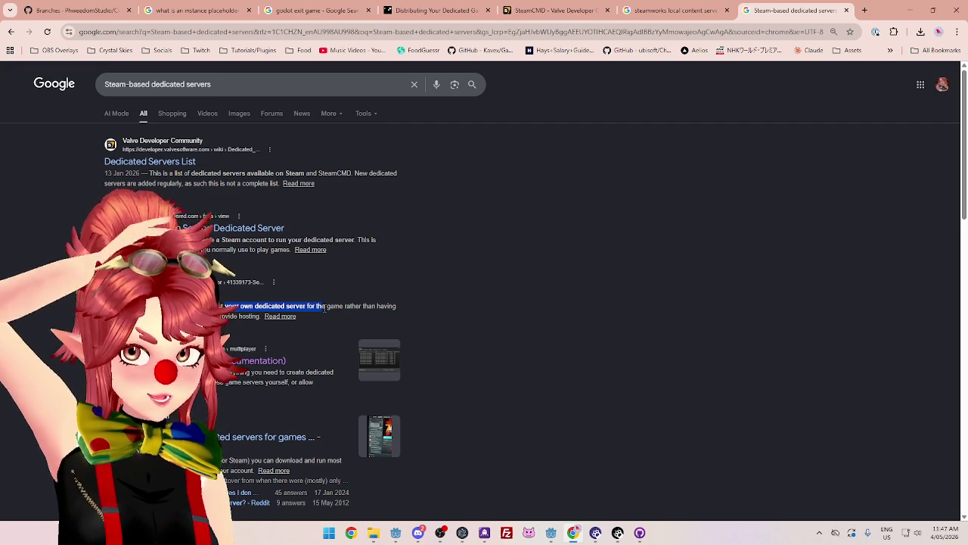
{"action": "left_click", "coordinate": [435, 10]}
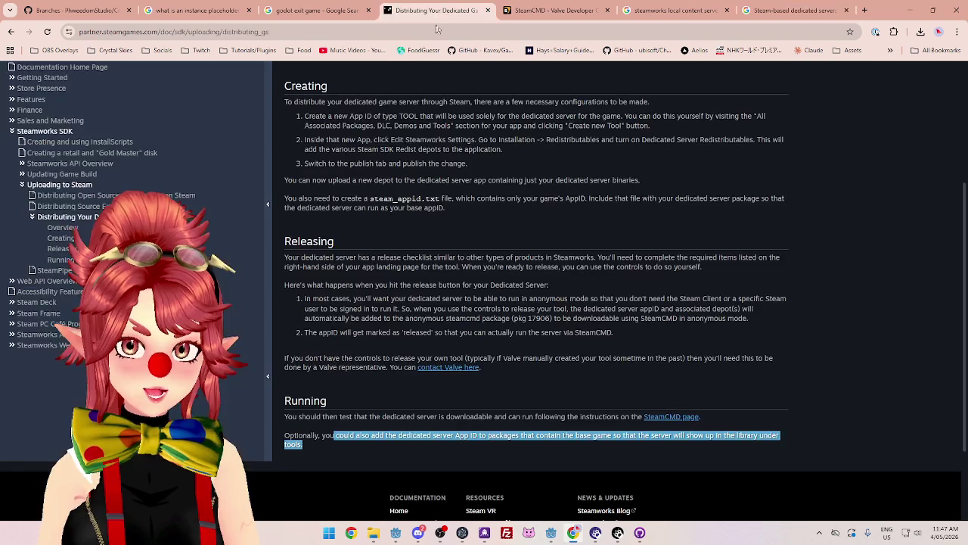
{"action": "scroll", "coordinate": [543, 258], "scroll_direction": "up", "scroll_amount": 3}
{"action": "scroll", "coordinate": [543, 258], "scroll_direction": "down", "scroll_amount": 2}
{"action": "scroll", "coordinate": [498, 259], "scroll_direction": "down", "scroll_amount": 1}
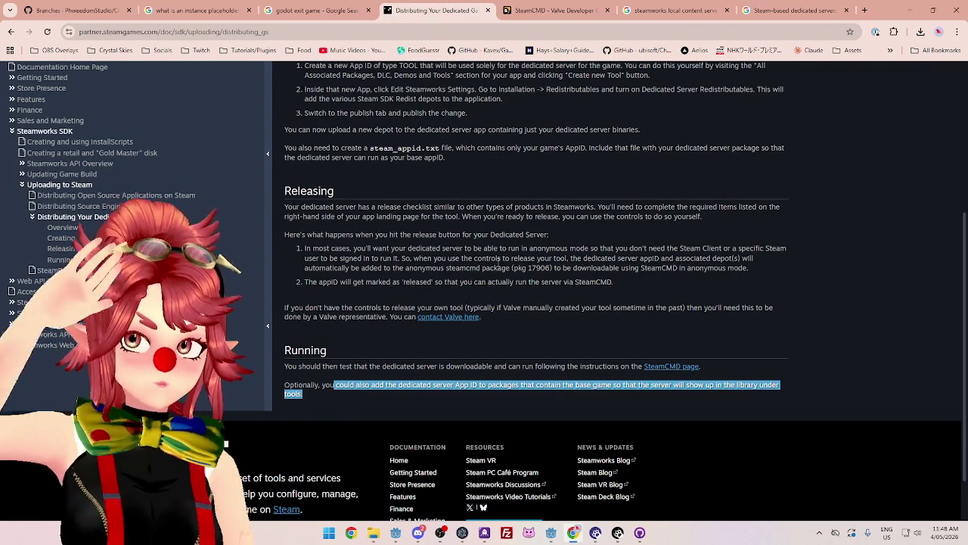
Bring the Godot CrystalSkies editor back and show the main menu scene in the 2D workspace
{"action": "mouse_move", "coordinate": [551, 532]}
{"action": "left_click", "coordinate": [529, 484]}
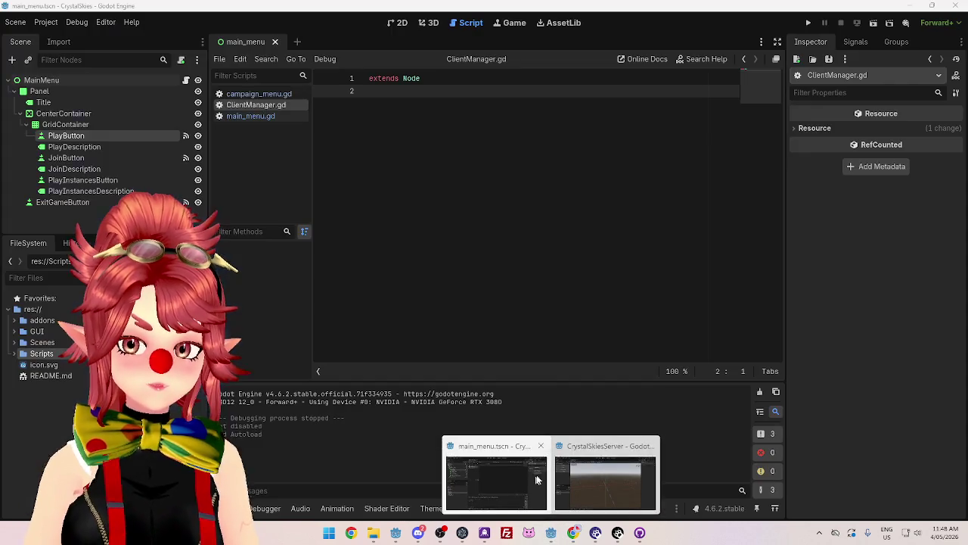
{"action": "left_click", "coordinate": [398, 22]}
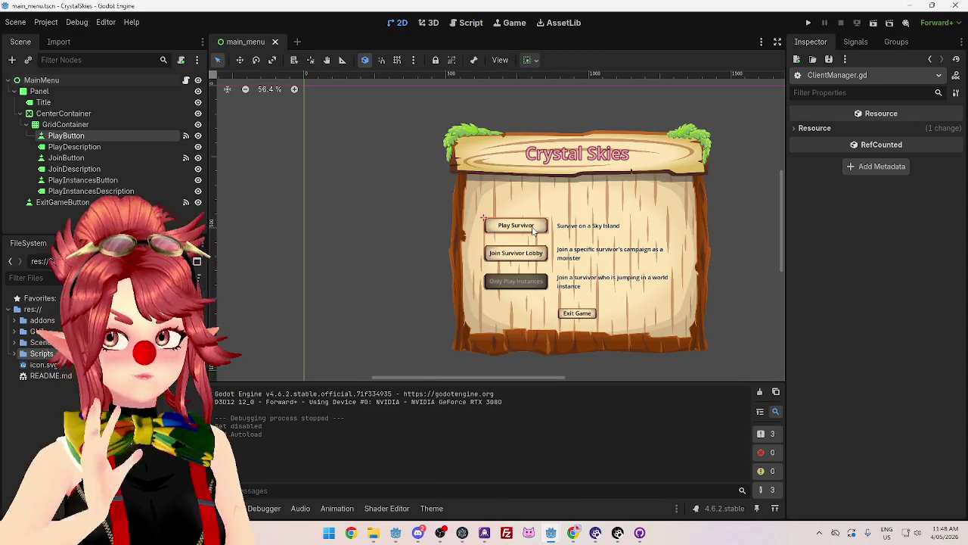
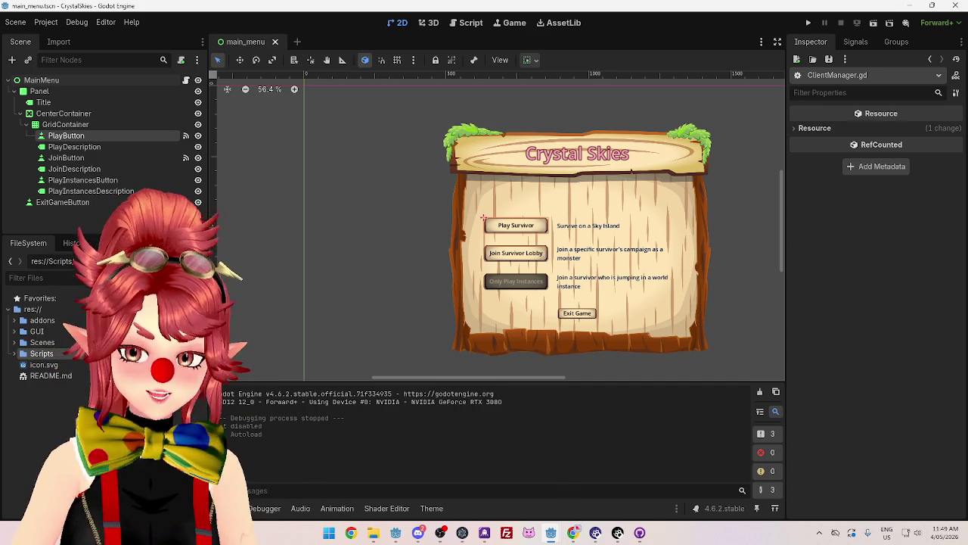
Bring the Distributing Your Dedicated Game Server docs forward and highlight the overview's point on keeping servers updated
{"action": "left_click", "coordinate": [577, 533]}
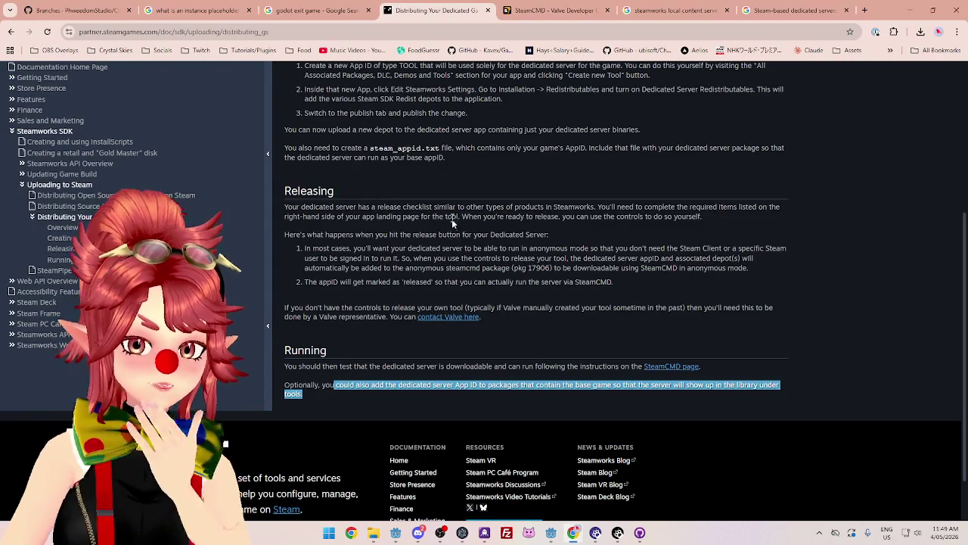
{"action": "scroll", "coordinate": [453, 223], "scroll_direction": "up", "scroll_amount": 3}
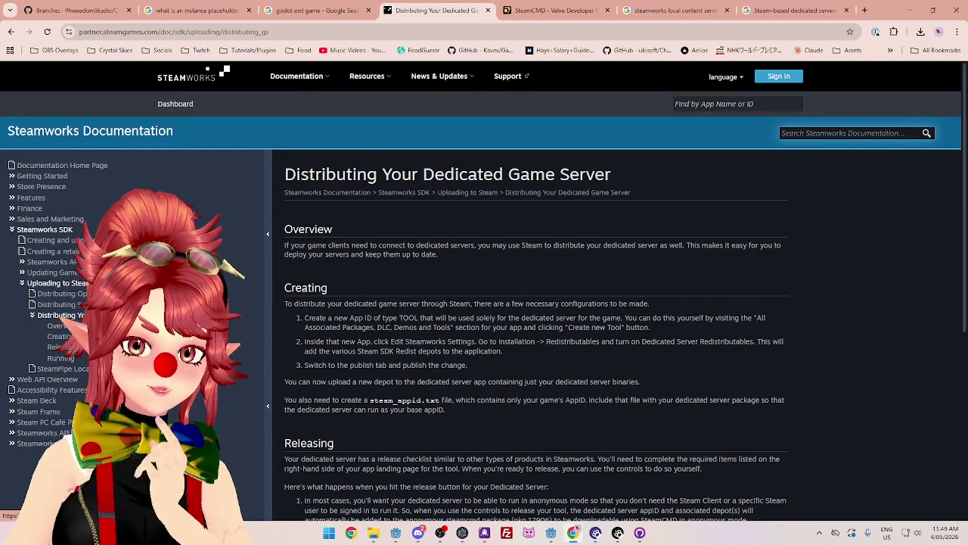
{"action": "mouse_move", "coordinate": [438, 245]}
{"action": "left_mouse_down"}
{"action": "mouse_move", "coordinate": [699, 260]}
{"action": "mouse_move", "coordinate": [711, 246]}
{"action": "left_mouse_up"}
{"action": "left_click_drag", "start_coordinate": [308, 255], "coordinate": [438, 255]}
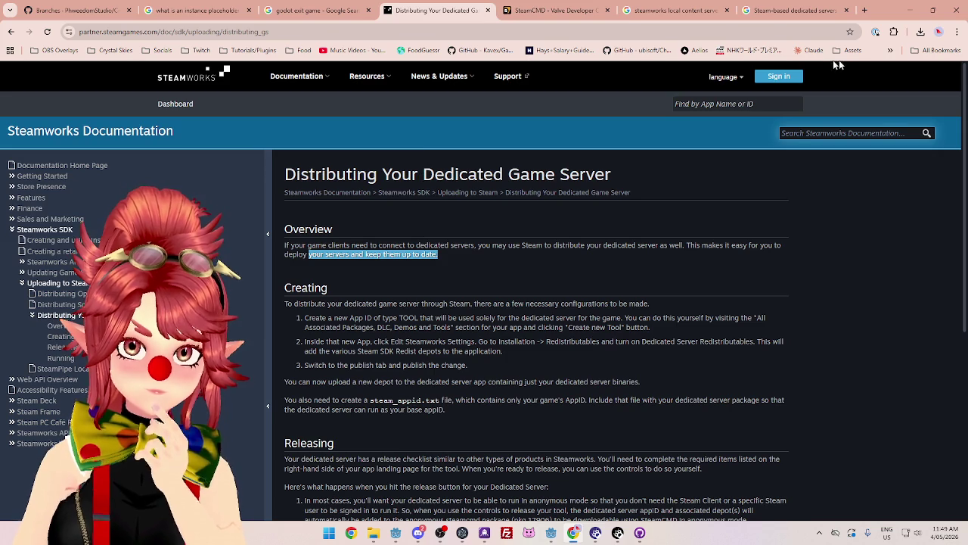
{"action": "left_click", "coordinate": [794, 10]}
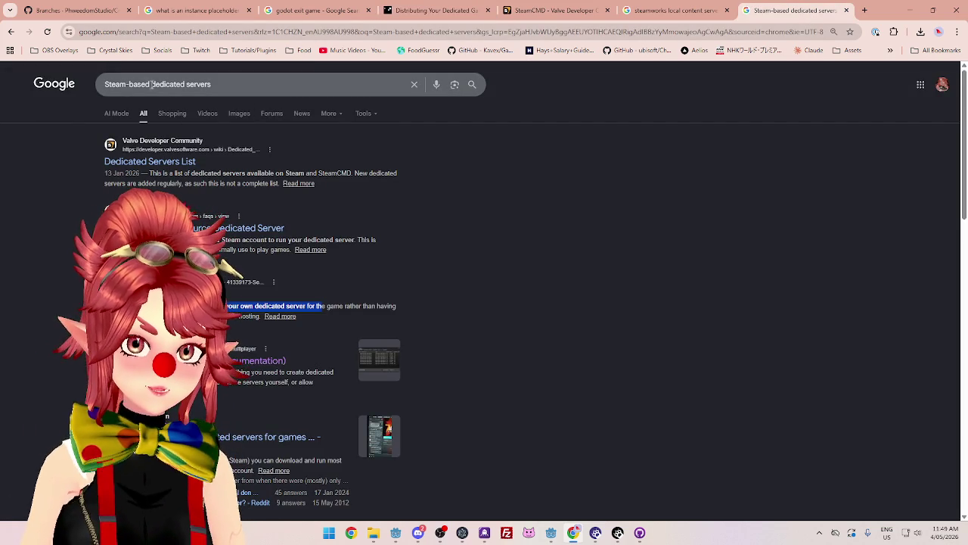
Shorten the query to 'Steam dedicated server' and search 'steam dedicated server port forwarding'
{"action": "double_click", "coordinate": [126, 84]}
{"action": "key", "text": "BackSpace"}
{"action": "key", "text": "BackSpace"}
{"action": "left_click", "coordinate": [215, 82]}
{"action": "key", "text": "BackSpace"}
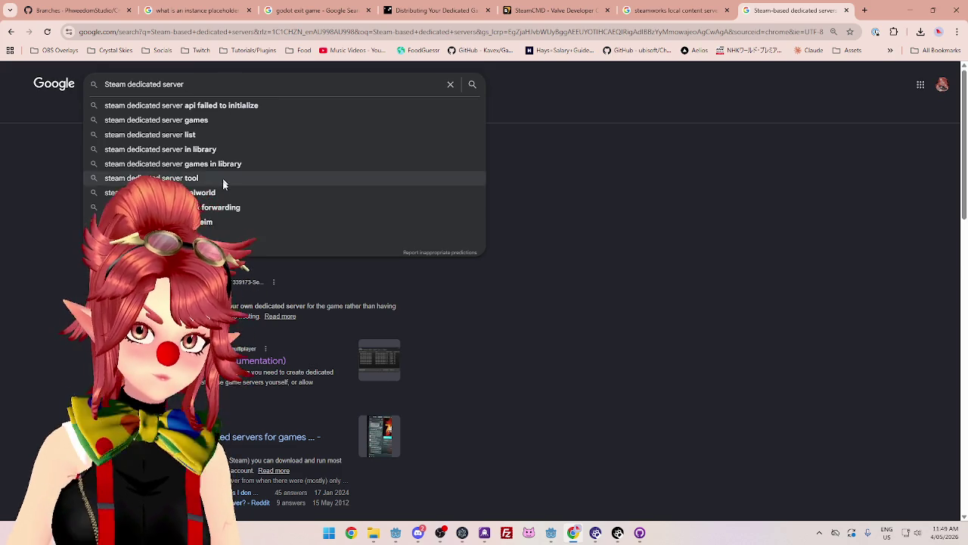
{"action": "left_click", "coordinate": [218, 207]}
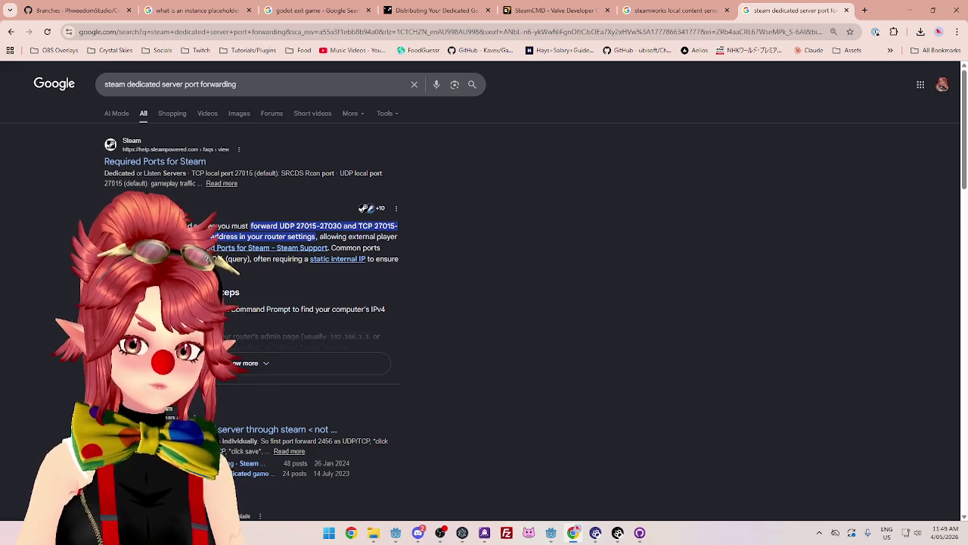
Expand the AI overview and highlight the ports that must be forwarded
{"action": "left_click", "coordinate": [250, 363]}
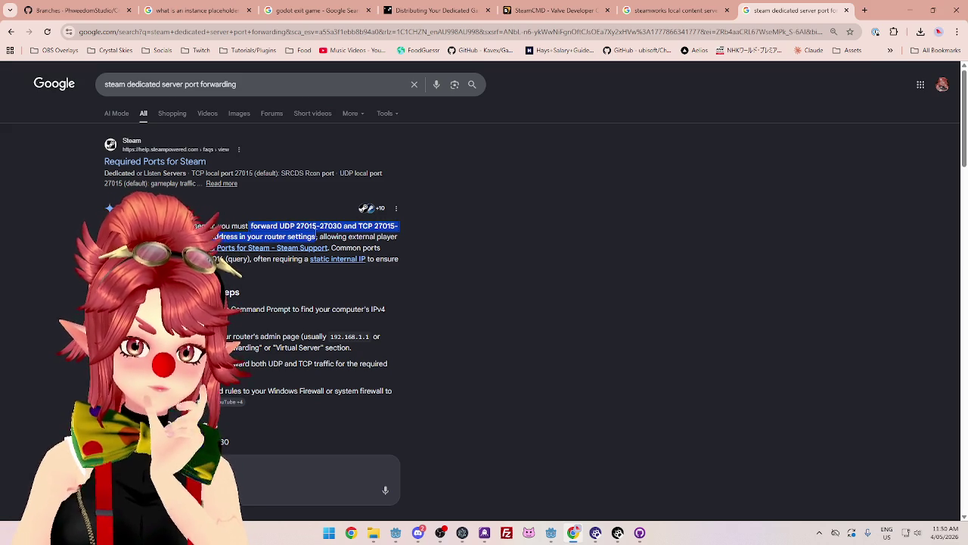
{"action": "left_click_drag", "start_coordinate": [321, 236], "coordinate": [375, 236]}
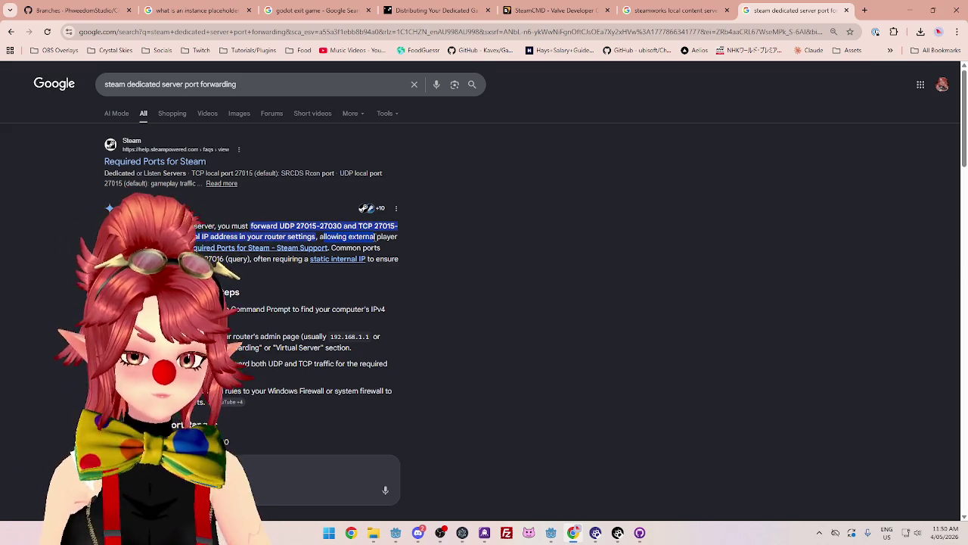
{"action": "mouse_move", "coordinate": [221, 226]}
{"action": "left_mouse_down"}
{"action": "mouse_move", "coordinate": [227, 272]}
{"action": "mouse_move", "coordinate": [355, 237]}
{"action": "mouse_move", "coordinate": [345, 237]}
{"action": "left_mouse_up"}
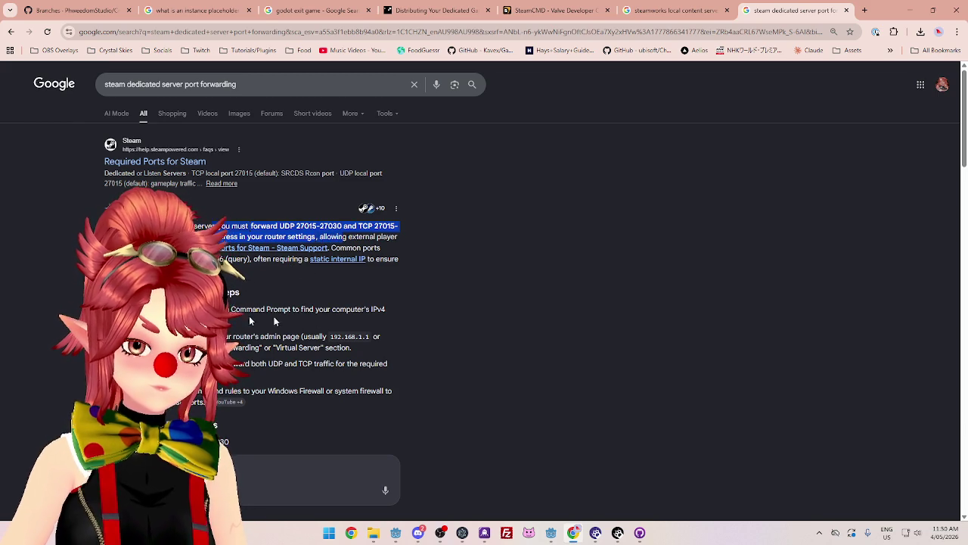
{"action": "scroll", "coordinate": [483, 297], "scroll_direction": "down", "scroll_amount": 2}
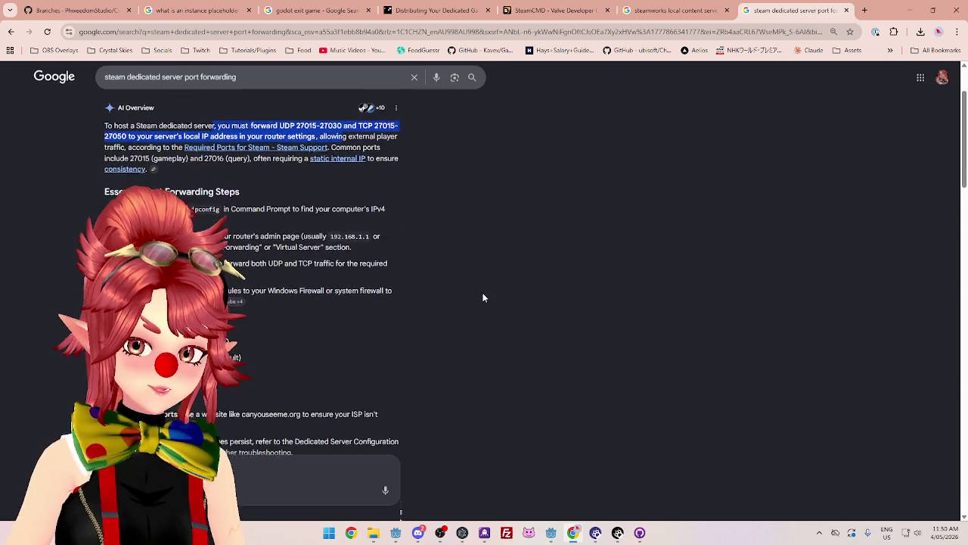
{"action": "scroll", "coordinate": [484, 297], "scroll_direction": "down", "scroll_amount": 2}
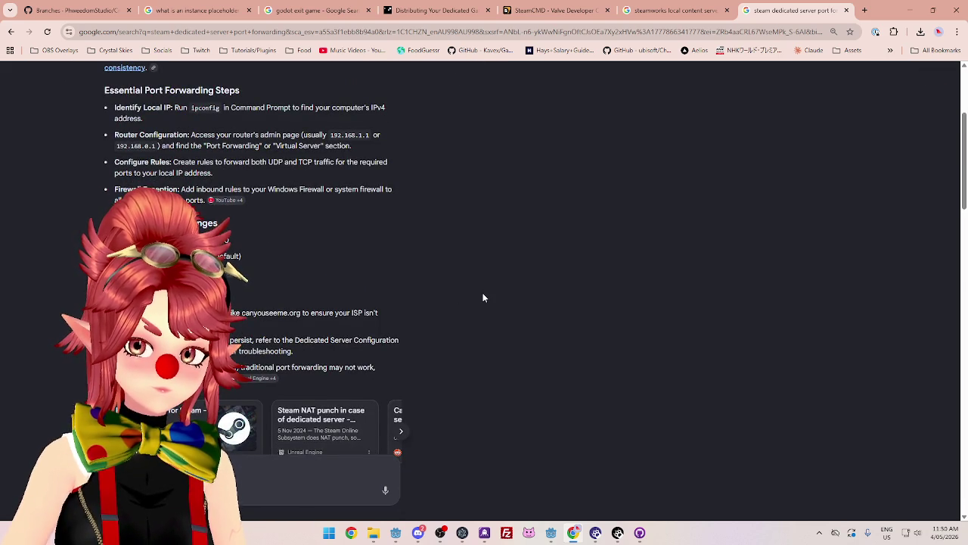
{"action": "scroll", "coordinate": [481, 299], "scroll_direction": "up", "scroll_amount": 3}
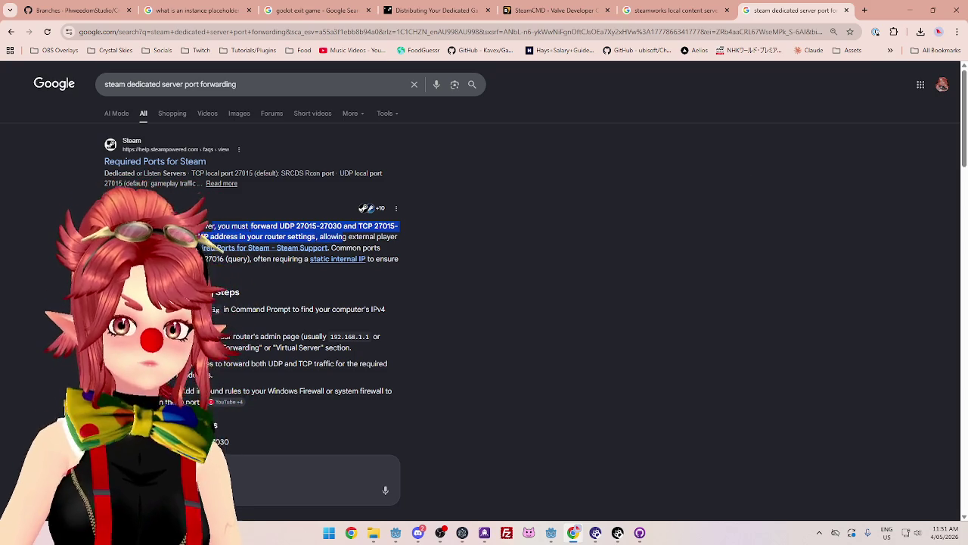
Open Steam Datagram Relay and highlight passages on peer-to-peer traffic, known data centers and relay latency
{"action": "left_click", "coordinate": [219, 257]}
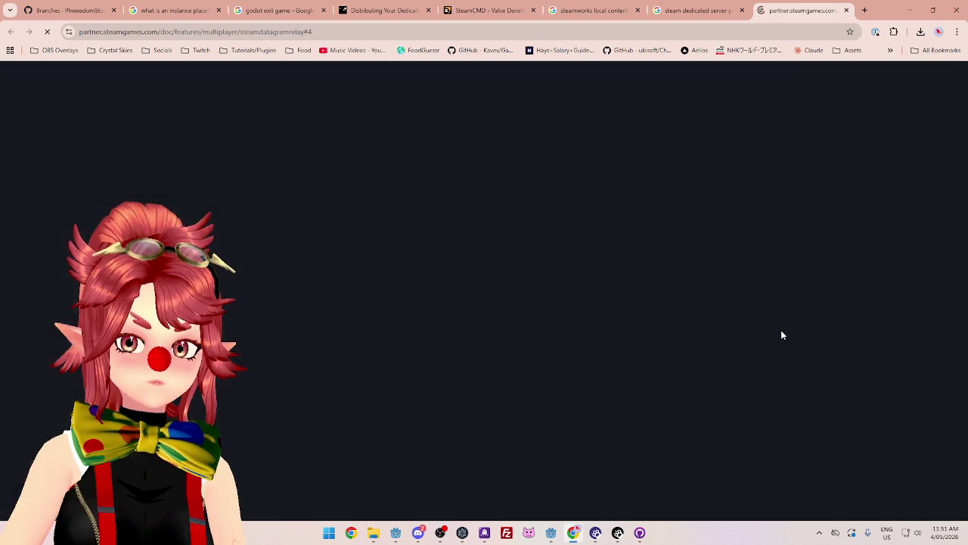
{"action": "scroll", "coordinate": [472, 138], "scroll_direction": "up", "scroll_amount": 1}
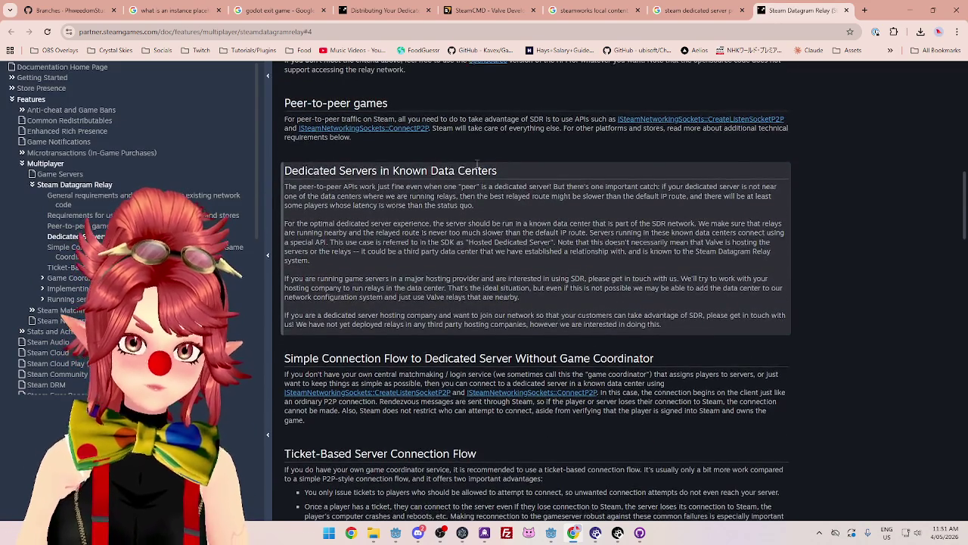
{"action": "left_click_drag", "start_coordinate": [342, 118], "coordinate": [600, 119]}
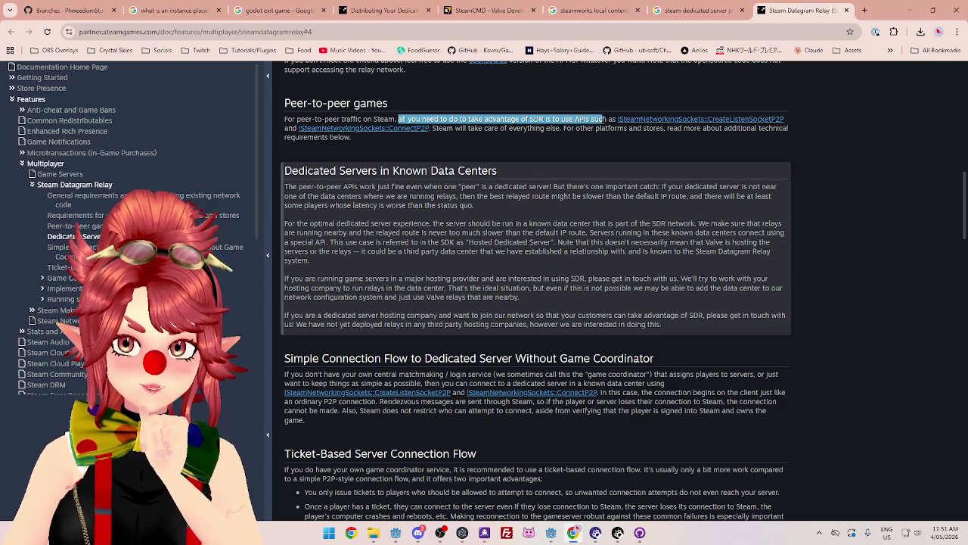
{"action": "mouse_move", "coordinate": [442, 128]}
{"action": "left_mouse_down"}
{"action": "mouse_move", "coordinate": [789, 136]}
{"action": "mouse_move", "coordinate": [786, 128]}
{"action": "left_mouse_up"}
{"action": "left_click_drag", "start_coordinate": [313, 172], "coordinate": [498, 184]}
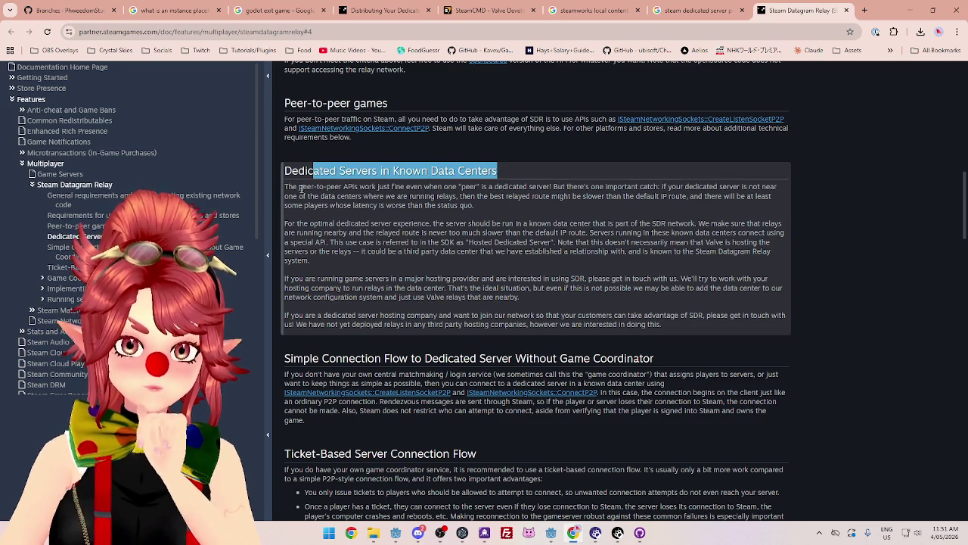
{"action": "left_click_drag", "start_coordinate": [286, 186], "coordinate": [768, 187]}
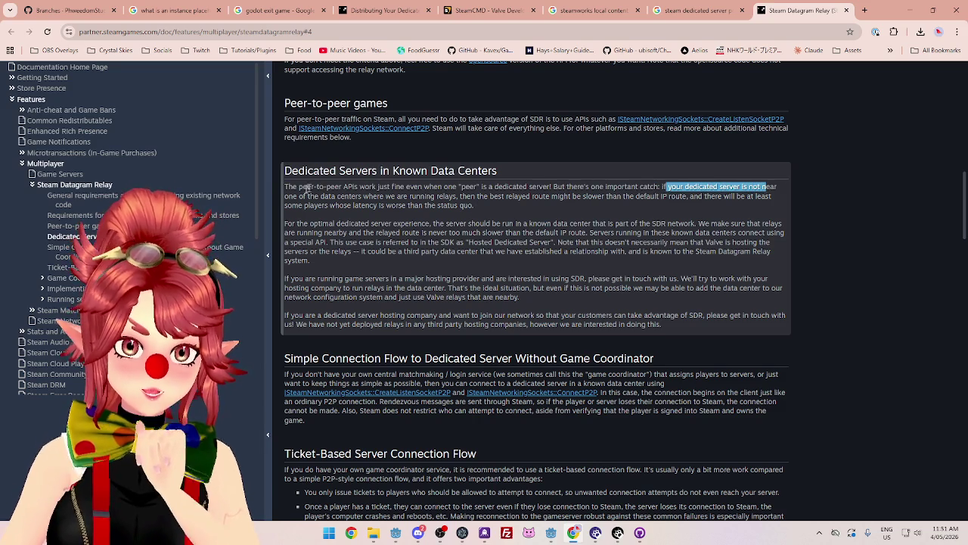
{"action": "left_click_drag", "start_coordinate": [289, 195], "coordinate": [769, 196]}
{"action": "left_click_drag", "start_coordinate": [305, 205], "coordinate": [479, 209]}
{"action": "left_click_drag", "start_coordinate": [286, 223], "coordinate": [786, 231]}
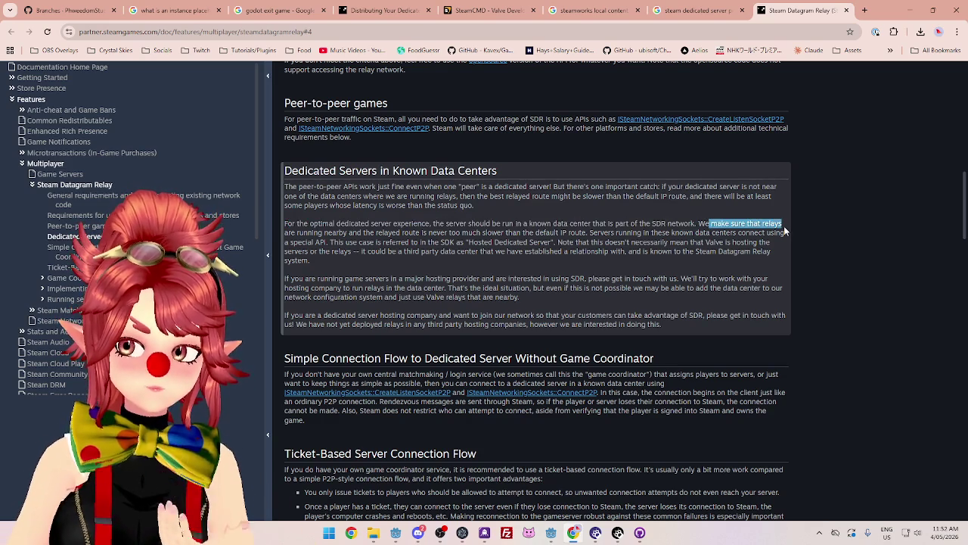
{"action": "left_click_drag", "start_coordinate": [317, 232], "coordinate": [772, 241]}
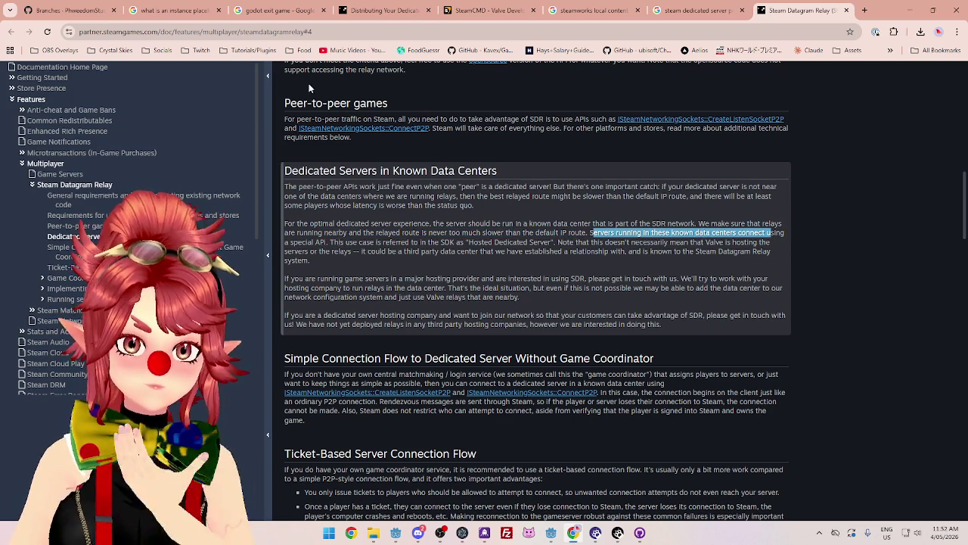
Highlight the hosting-provider paragraph and what peer-to-peer games need to do to use SDR
{"action": "left_click_drag", "start_coordinate": [335, 278], "coordinate": [408, 277]}
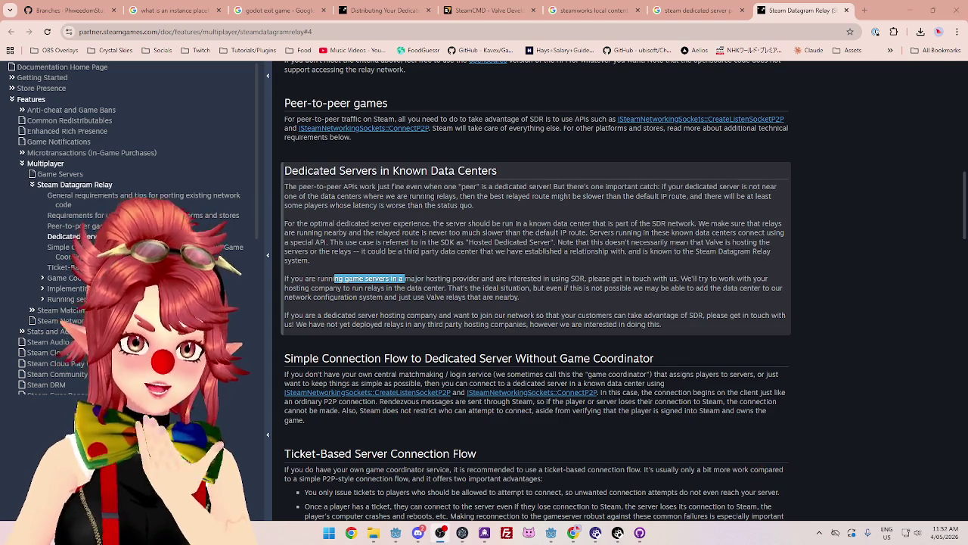
{"action": "left_click_drag", "start_coordinate": [321, 315], "coordinate": [490, 316]}
{"action": "left_click_drag", "start_coordinate": [311, 278], "coordinate": [645, 288]}
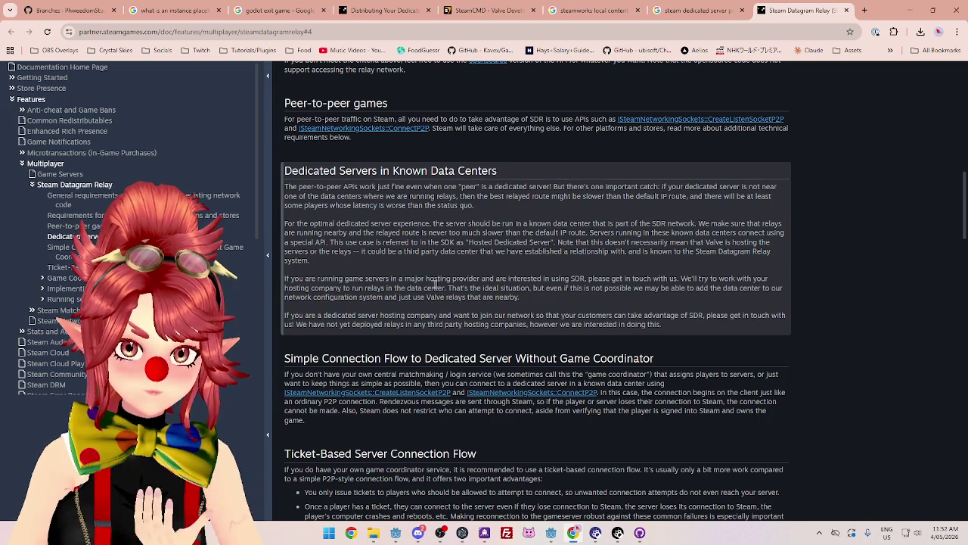
{"action": "left_click_drag", "start_coordinate": [283, 277], "coordinate": [727, 278]}
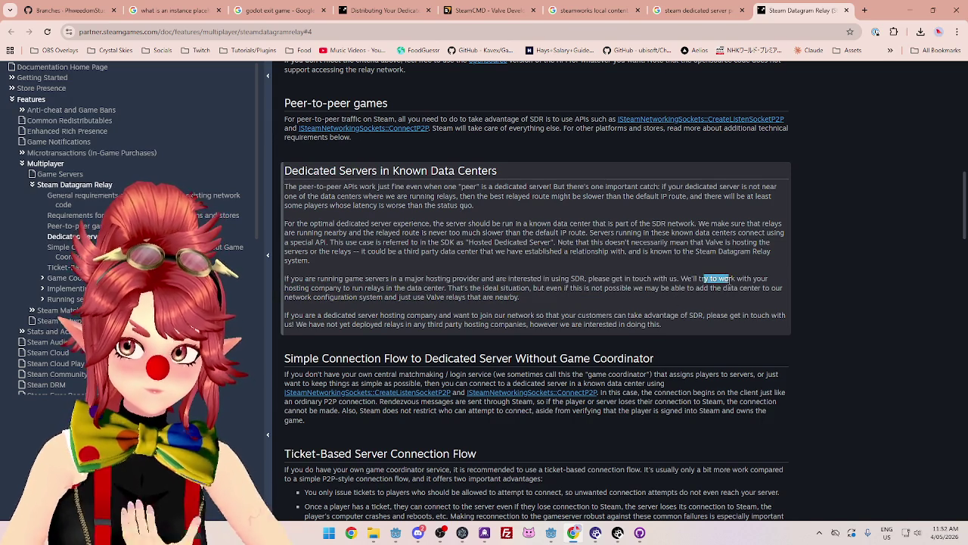
{"action": "left_click_drag", "start_coordinate": [329, 287], "coordinate": [419, 287]}
{"action": "mouse_move", "coordinate": [489, 287]}
{"action": "left_mouse_down"}
{"action": "mouse_move", "coordinate": [678, 278]}
{"action": "mouse_move", "coordinate": [734, 288]}
{"action": "left_mouse_up"}
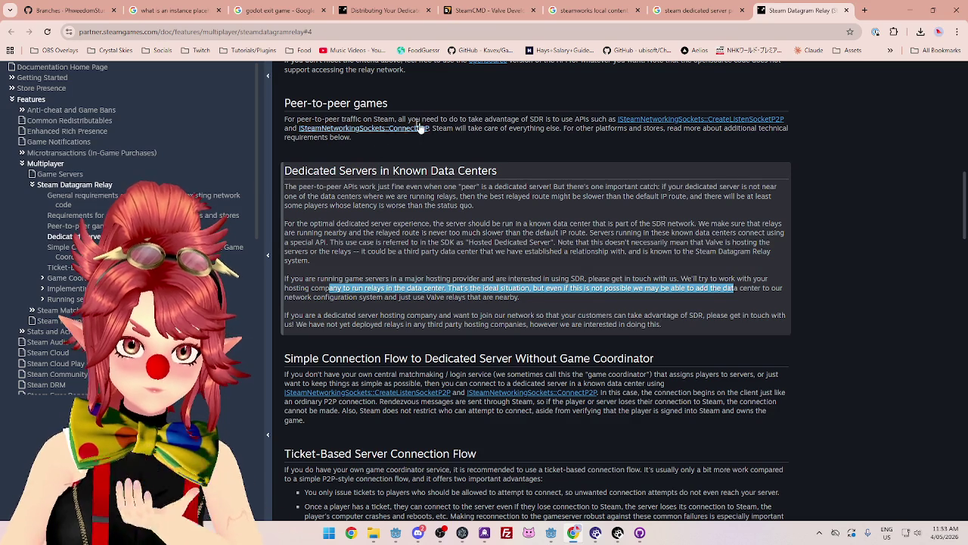
{"action": "mouse_move", "coordinate": [295, 119]}
{"action": "left_mouse_down"}
{"action": "mouse_move", "coordinate": [430, 128]}
{"action": "mouse_move", "coordinate": [522, 120]}
{"action": "left_mouse_up"}
{"action": "left_click", "coordinate": [523, 132]}
{"action": "left_click_drag", "start_coordinate": [430, 128], "coordinate": [298, 128]}
{"action": "left_click_drag", "start_coordinate": [395, 119], "coordinate": [540, 119]}
Scroll up to the Steam Datagram Relay page title and introduction
{"action": "scroll", "coordinate": [530, 277], "scroll_direction": "up", "scroll_amount": 3}
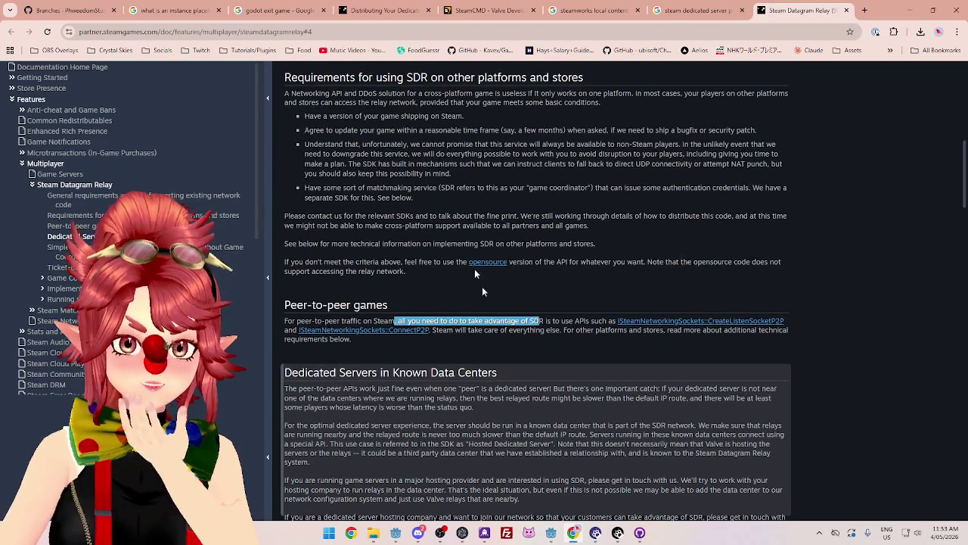
{"action": "scroll", "coordinate": [363, 156], "scroll_direction": "up", "scroll_amount": 10}
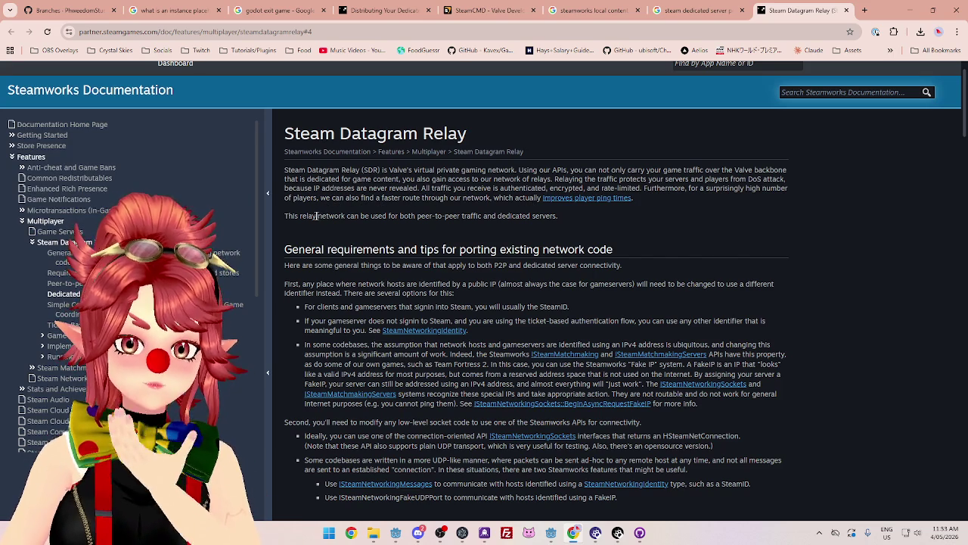
Highlight the relay network usage sentence and the opening of the General requirements section
{"action": "triple_click", "coordinate": [467, 216]}
{"action": "left_click_drag", "start_coordinate": [558, 216], "coordinate": [284, 221]}
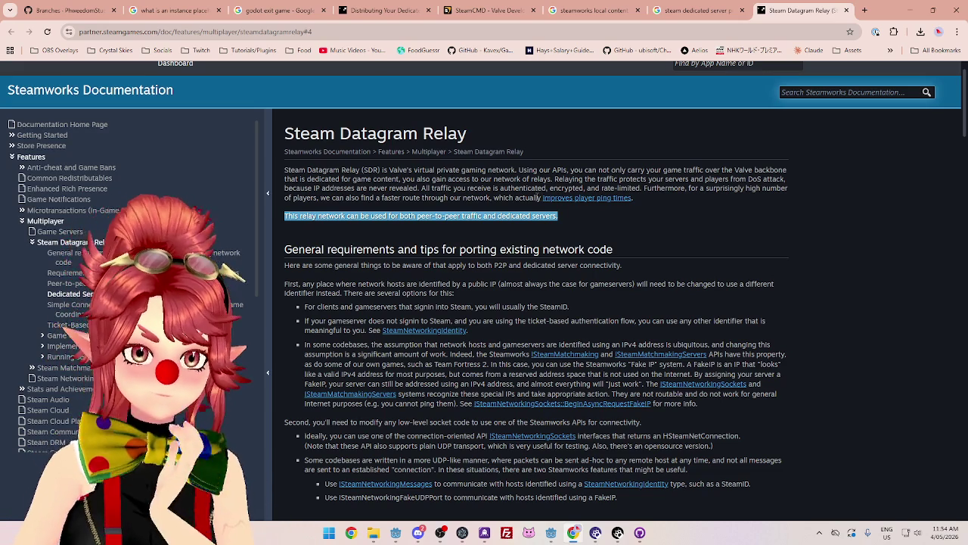
{"action": "mouse_move", "coordinate": [304, 265]}
{"action": "left_mouse_down"}
{"action": "mouse_move", "coordinate": [412, 276]}
{"action": "mouse_move", "coordinate": [457, 267]}
{"action": "left_mouse_up"}
{"action": "scroll", "coordinate": [341, 226], "scroll_direction": "down", "scroll_amount": 1}
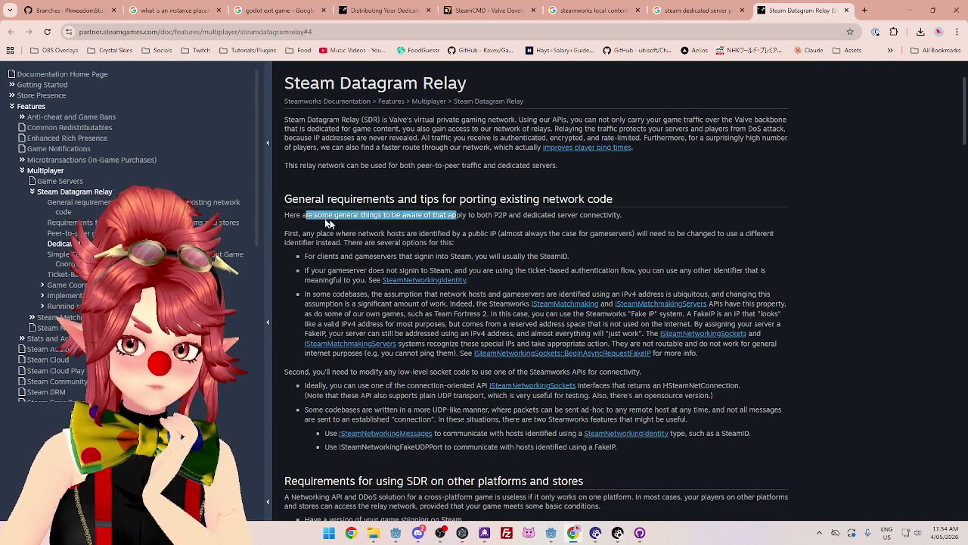
{"action": "left_click_drag", "start_coordinate": [288, 214], "coordinate": [621, 217]}
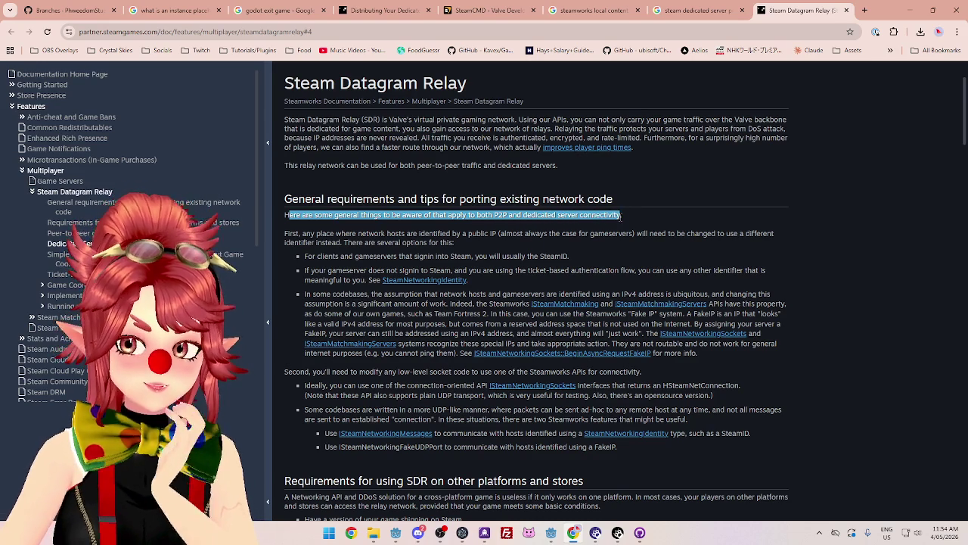
{"action": "scroll", "coordinate": [621, 216], "scroll_direction": "down", "scroll_amount": 1}
Highlight the host identifier options: public IP, SteamID, and gameservers not signing into Steam
{"action": "left_click_drag", "start_coordinate": [287, 183], "coordinate": [496, 183]}
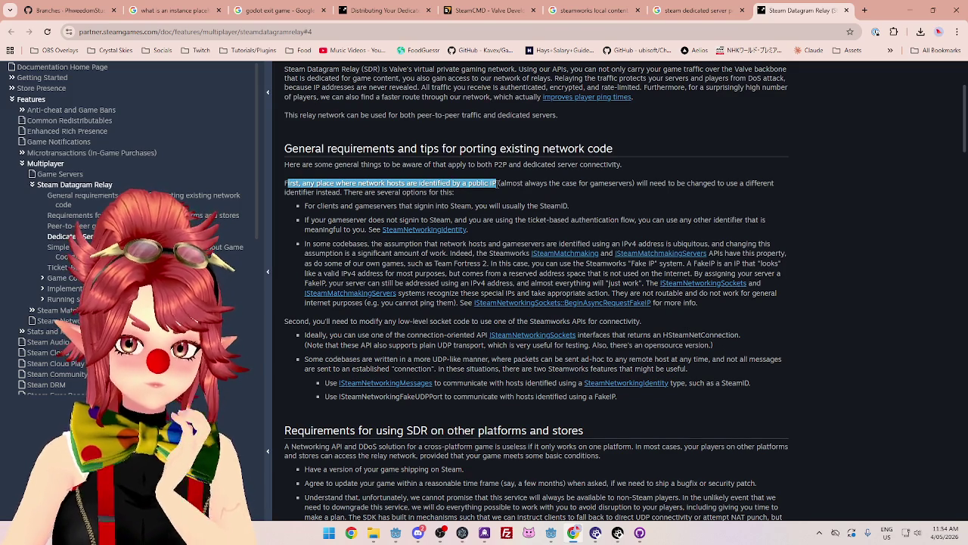
{"action": "left_click_drag", "start_coordinate": [497, 184], "coordinate": [746, 184]}
{"action": "left_click", "coordinate": [650, 183]}
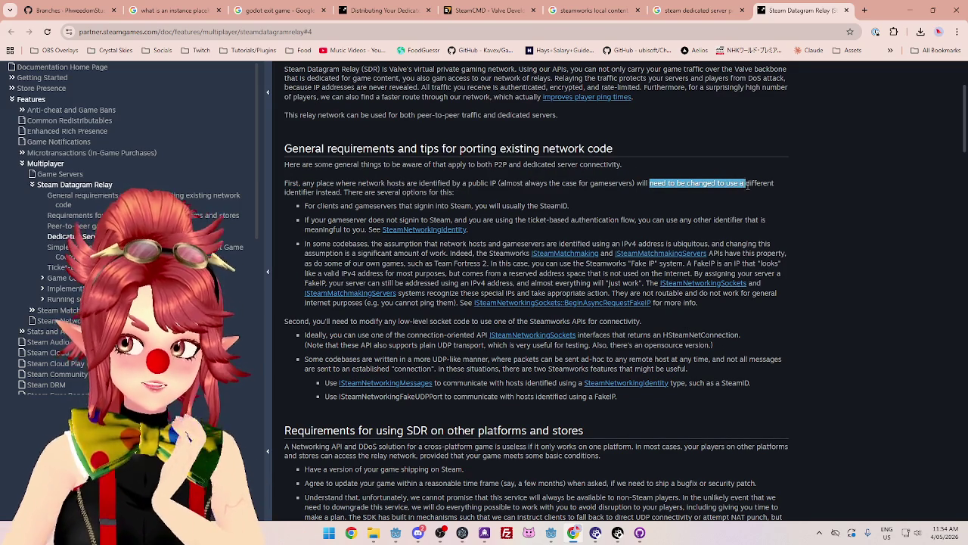
{"action": "left_click_drag", "start_coordinate": [344, 192], "coordinate": [459, 193]}
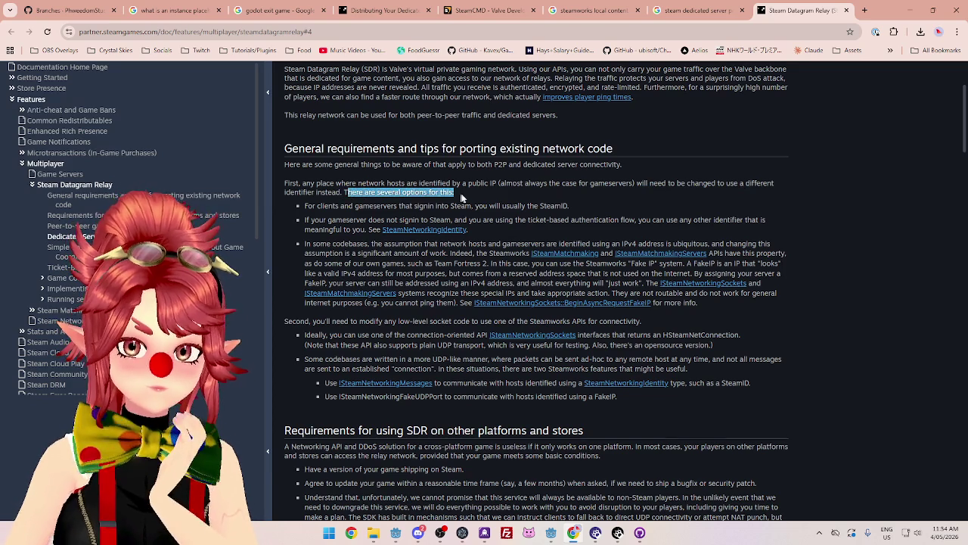
{"action": "left_click_drag", "start_coordinate": [316, 205], "coordinate": [573, 208]}
{"action": "left_click_drag", "start_coordinate": [305, 220], "coordinate": [770, 225]}
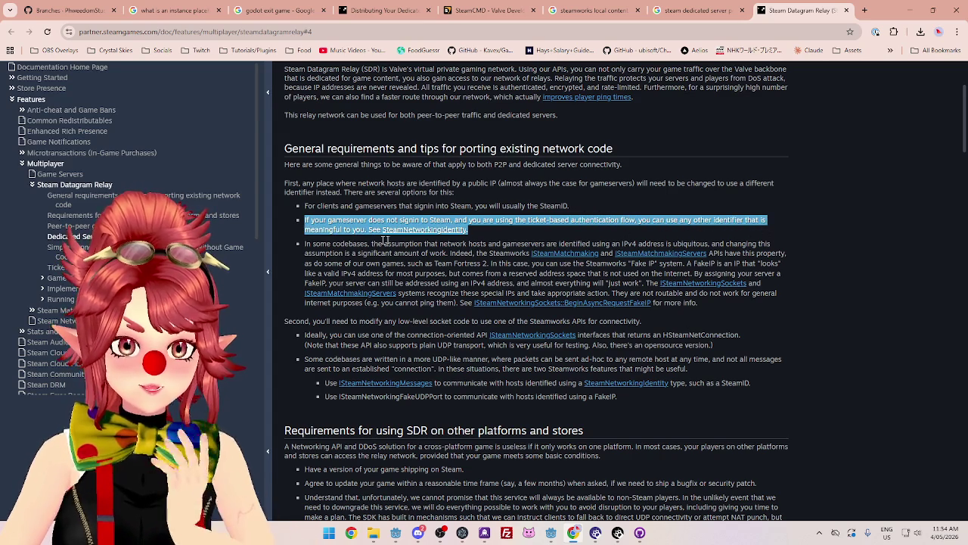
Highlight the IPv4 host assumption, the work to change it, and the FakeIP system
{"action": "left_click", "coordinate": [318, 244]}
{"action": "left_click_drag", "start_coordinate": [317, 244], "coordinate": [354, 244]}
{"action": "left_click_drag", "start_coordinate": [371, 244], "coordinate": [683, 243]}
{"action": "left_click_drag", "start_coordinate": [699, 244], "coordinate": [769, 243]}
{"action": "mouse_move", "coordinate": [319, 254]}
{"action": "left_mouse_down"}
{"action": "mouse_move", "coordinate": [390, 266]}
{"action": "mouse_move", "coordinate": [519, 254]}
{"action": "left_mouse_up"}
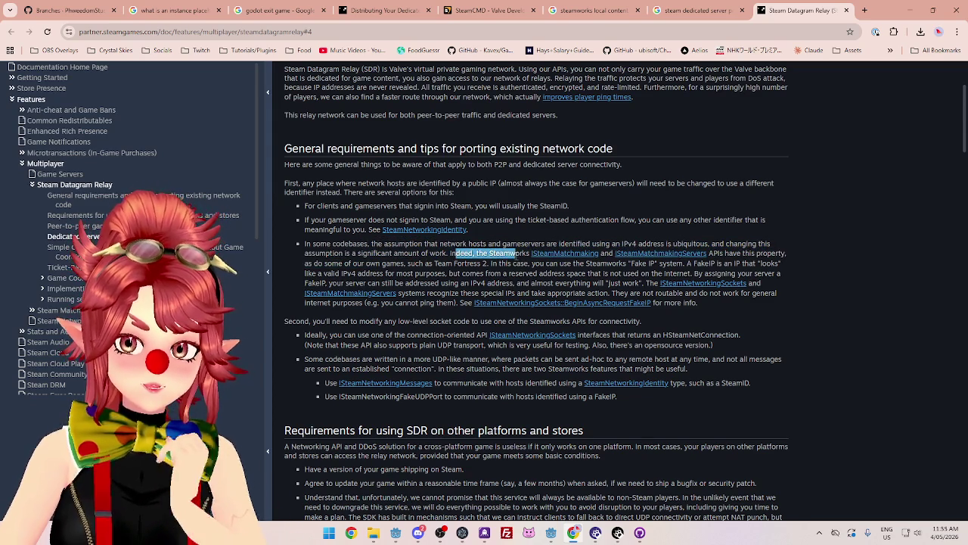
{"action": "left_click_drag", "start_coordinate": [731, 254], "coordinate": [772, 258]}
{"action": "left_click_drag", "start_coordinate": [343, 263], "coordinate": [535, 273]}
Highlight the ISteamNetworkingSockets connection-oriented API advice and the UDP-like codebase options
{"action": "scroll", "coordinate": [462, 294], "scroll_direction": "down", "scroll_amount": 1}
{"action": "left_click_drag", "start_coordinate": [295, 270], "coordinate": [640, 271]}
{"action": "scroll", "coordinate": [570, 292], "scroll_direction": "down", "scroll_amount": 1}
{"action": "left_click_drag", "start_coordinate": [310, 234], "coordinate": [417, 235]}
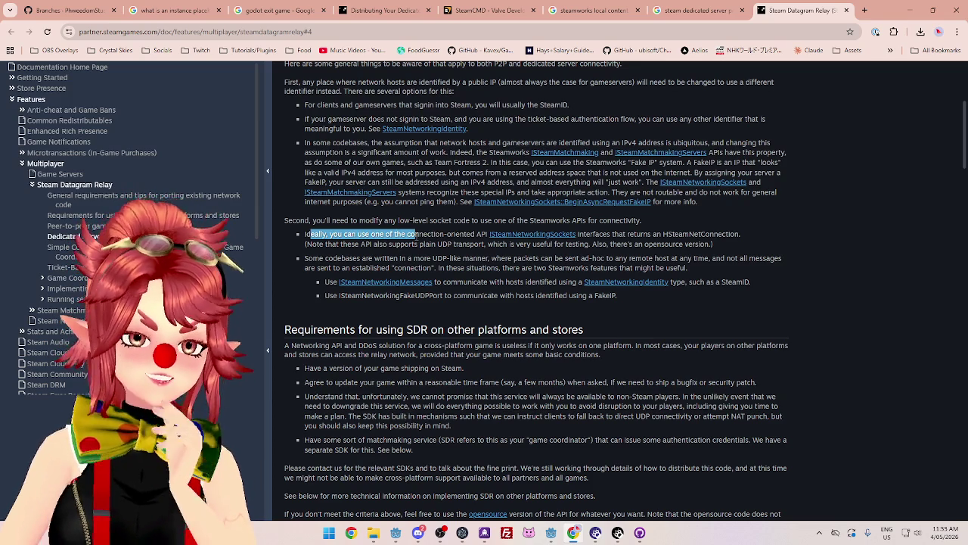
{"action": "mouse_move", "coordinate": [417, 235]}
{"action": "left_mouse_down"}
{"action": "mouse_move", "coordinate": [441, 235]}
{"action": "mouse_move", "coordinate": [404, 234]}
{"action": "mouse_move", "coordinate": [486, 236]}
{"action": "left_mouse_up"}
{"action": "left_click_drag", "start_coordinate": [594, 234], "coordinate": [736, 236]}
{"action": "left_click_drag", "start_coordinate": [327, 258], "coordinate": [770, 258]}
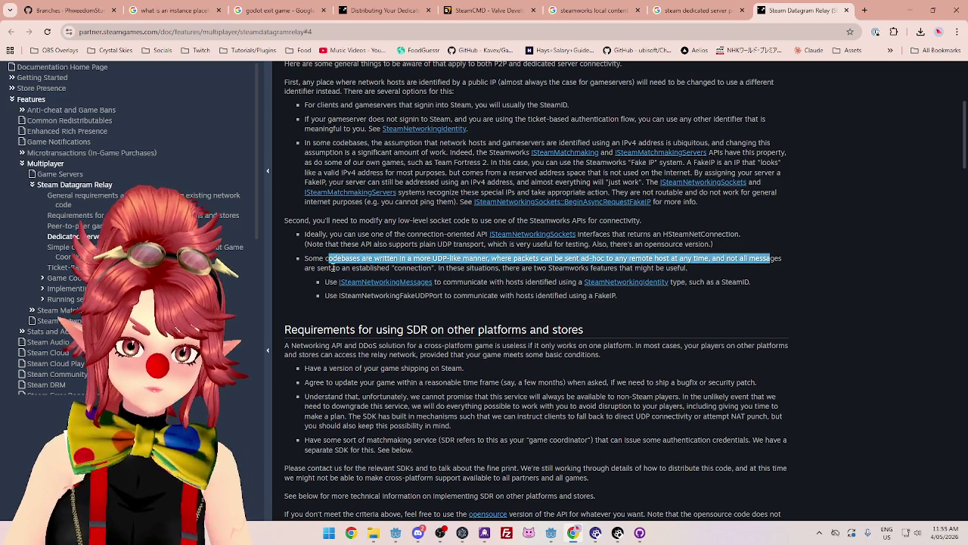
{"action": "left_click_drag", "start_coordinate": [333, 268], "coordinate": [643, 268]}
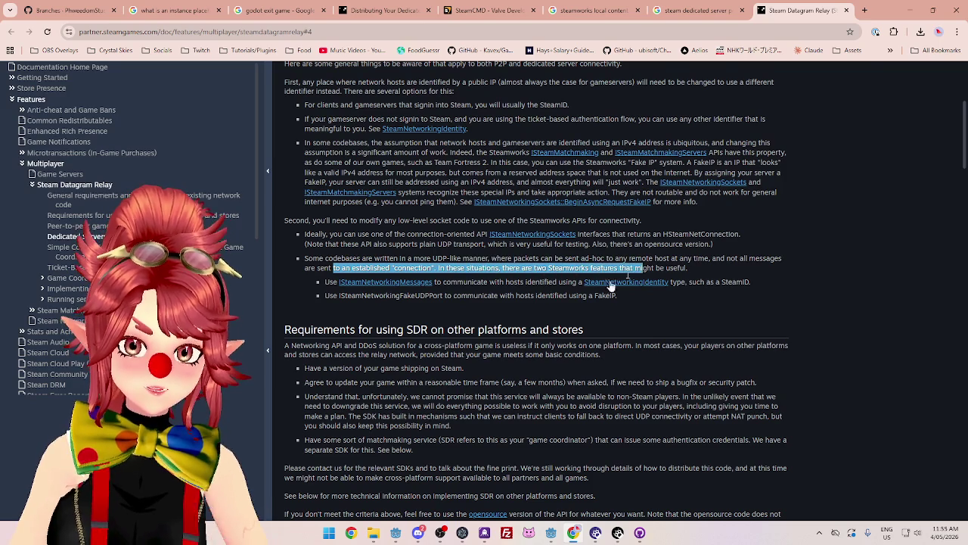
{"action": "scroll", "coordinate": [478, 306], "scroll_direction": "down", "scroll_amount": 2}
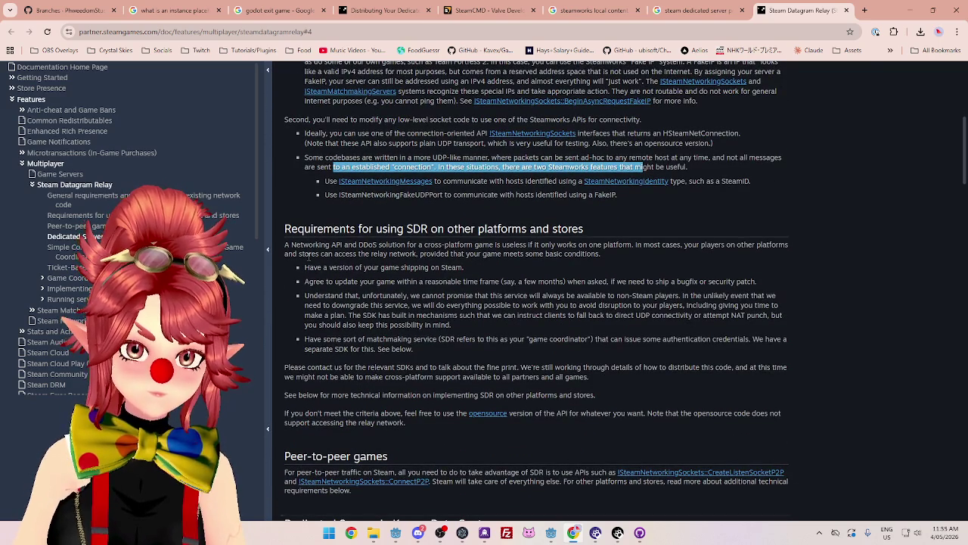
{"action": "scroll", "coordinate": [439, 283], "scroll_direction": "down", "scroll_amount": 4}
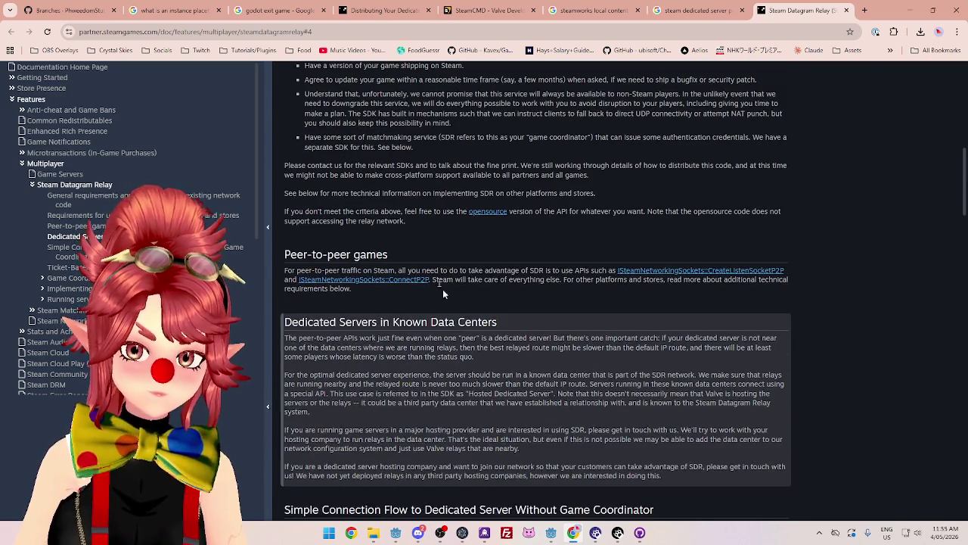
Highlight how peer-to-peer games use SDR with Steam handling everything else
{"action": "mouse_move", "coordinate": [451, 270]}
{"action": "left_mouse_down"}
{"action": "mouse_move", "coordinate": [593, 279]}
{"action": "mouse_move", "coordinate": [603, 270]}
{"action": "left_mouse_up"}
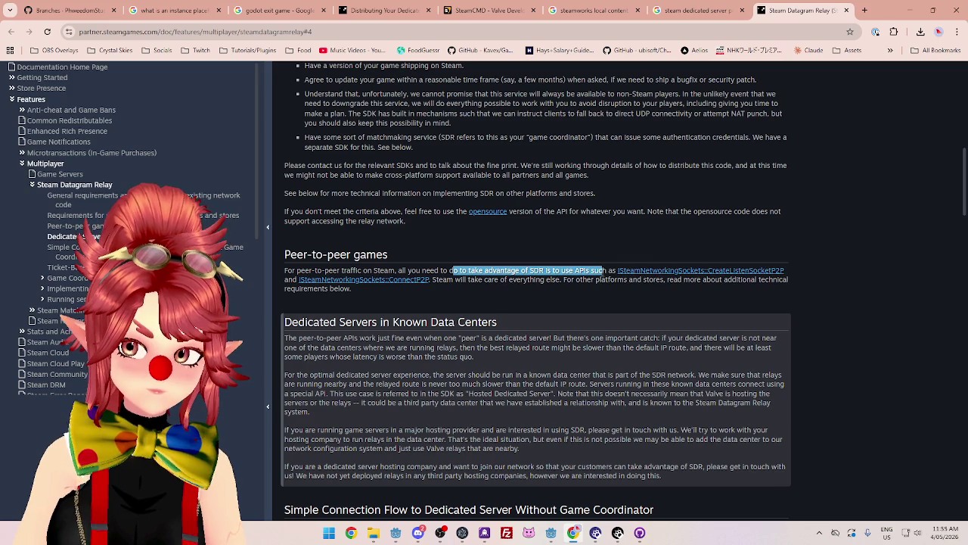
{"action": "mouse_move", "coordinate": [432, 279]}
{"action": "left_mouse_down"}
{"action": "mouse_move", "coordinate": [610, 270]}
{"action": "mouse_move", "coordinate": [683, 279]}
{"action": "left_mouse_up"}
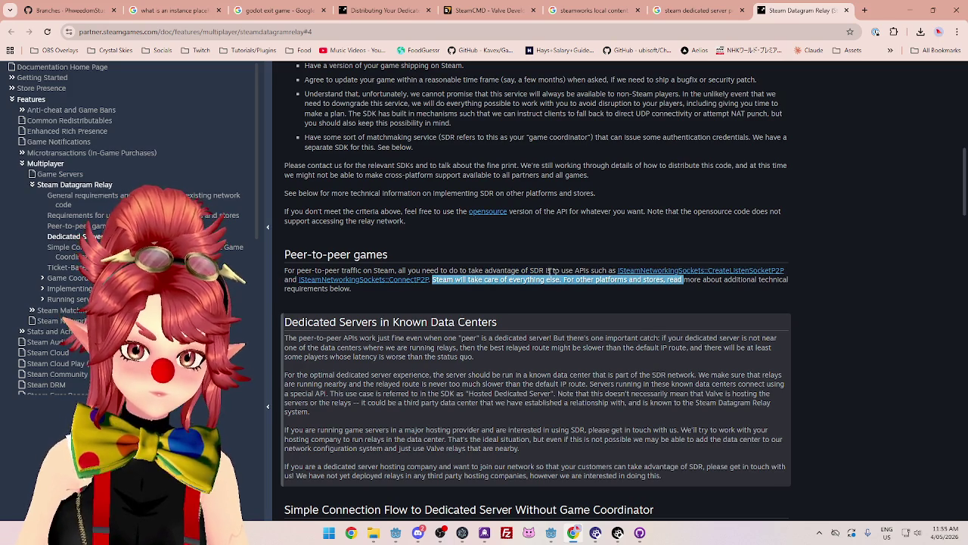
{"action": "scroll", "coordinate": [518, 257], "scroll_direction": "down", "scroll_amount": 2}
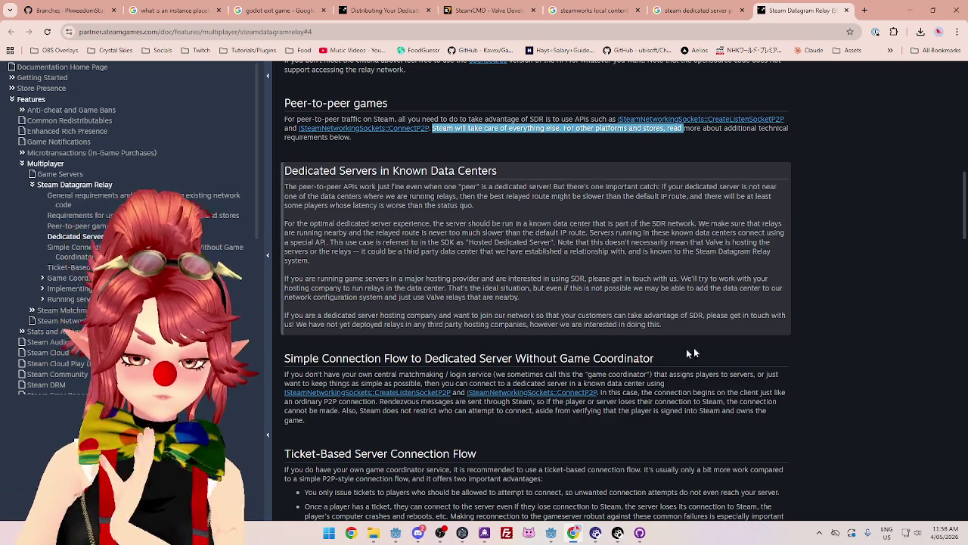
{"action": "scroll", "coordinate": [787, 335], "scroll_direction": "down", "scroll_amount": 2}
{"action": "left_click_drag", "start_coordinate": [305, 273], "coordinate": [663, 273]}
{"action": "left_click_drag", "start_coordinate": [661, 274], "coordinate": [755, 275]}
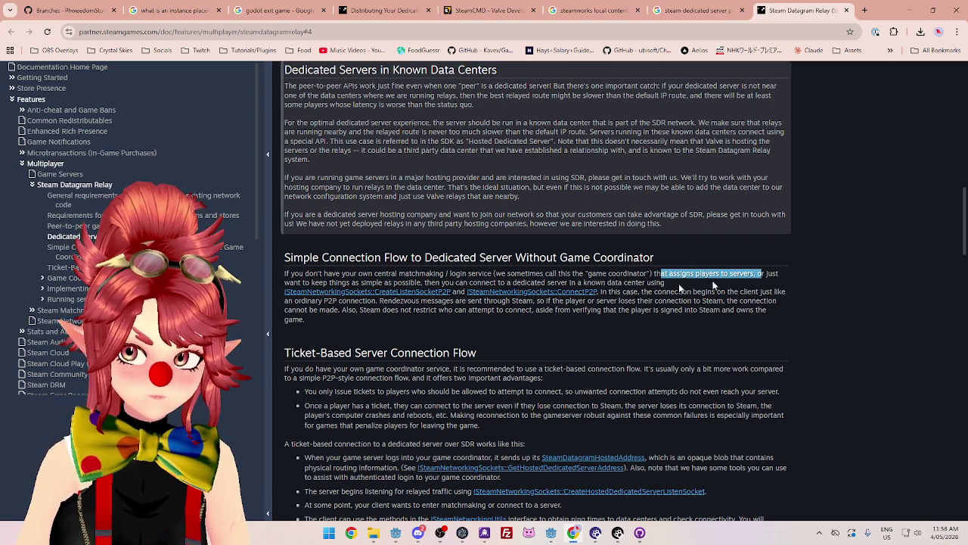
{"action": "left_click_drag", "start_coordinate": [364, 283], "coordinate": [641, 283]}
{"action": "left_click", "coordinate": [645, 282]}
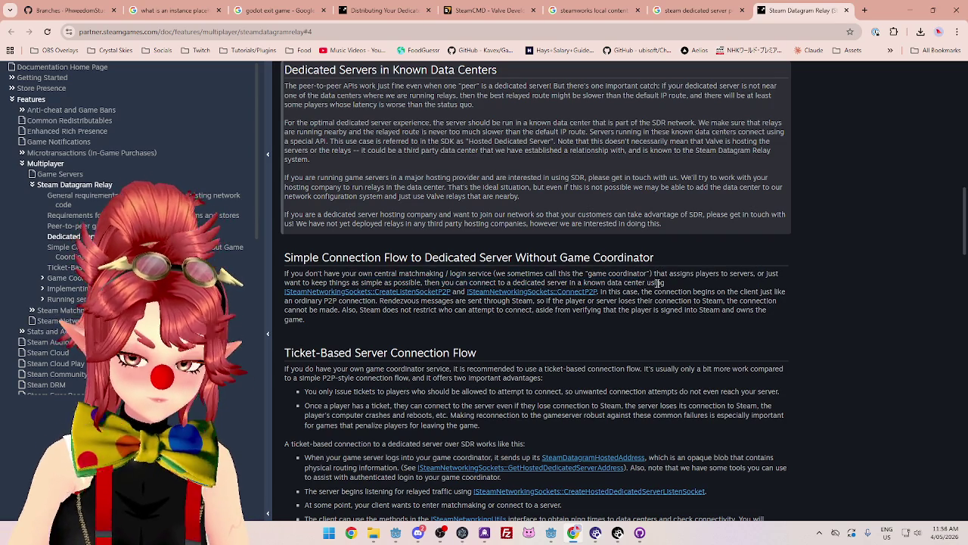
{"action": "left_click_drag", "start_coordinate": [322, 274], "coordinate": [490, 274]}
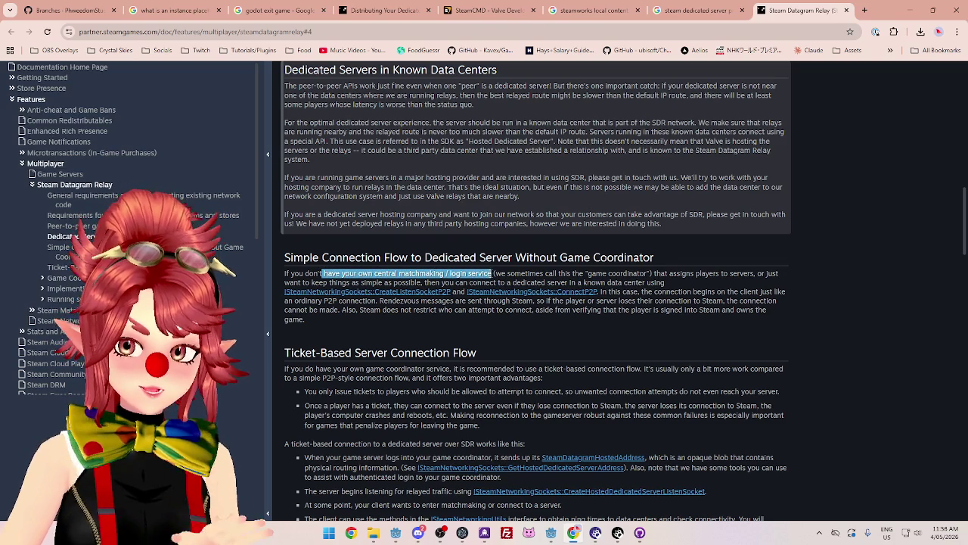
{"action": "left_click", "coordinate": [491, 274]}
{"action": "mouse_move", "coordinate": [356, 273]}
{"action": "left_mouse_down"}
{"action": "mouse_move", "coordinate": [652, 274]}
{"action": "mouse_move", "coordinate": [585, 274]}
{"action": "left_mouse_up"}
{"action": "left_click", "coordinate": [651, 274]}
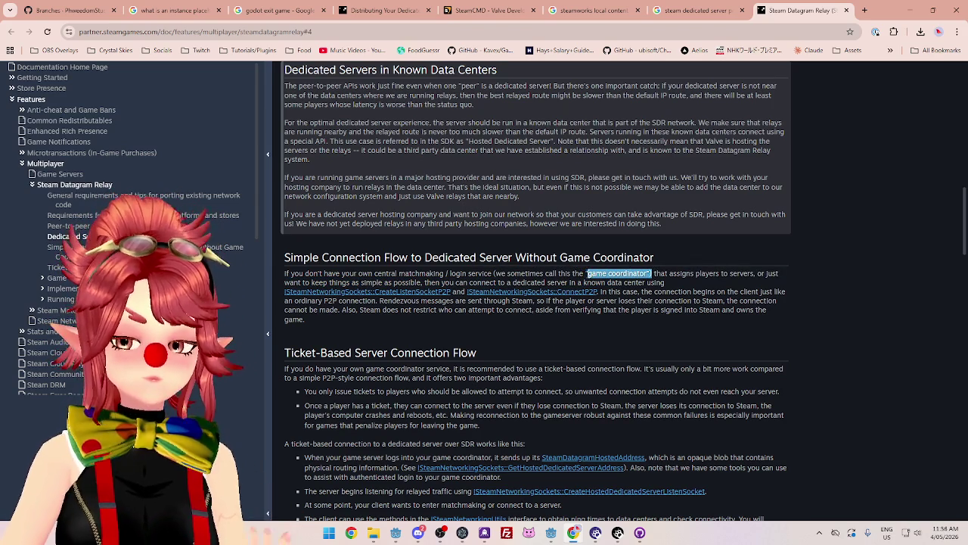
{"action": "mouse_move", "coordinate": [664, 274]}
{"action": "left_mouse_down"}
{"action": "mouse_move", "coordinate": [590, 274]}
{"action": "mouse_move", "coordinate": [766, 274]}
{"action": "mouse_move", "coordinate": [745, 274]}
{"action": "left_mouse_up"}
{"action": "left_click_drag", "start_coordinate": [312, 283], "coordinate": [666, 285]}
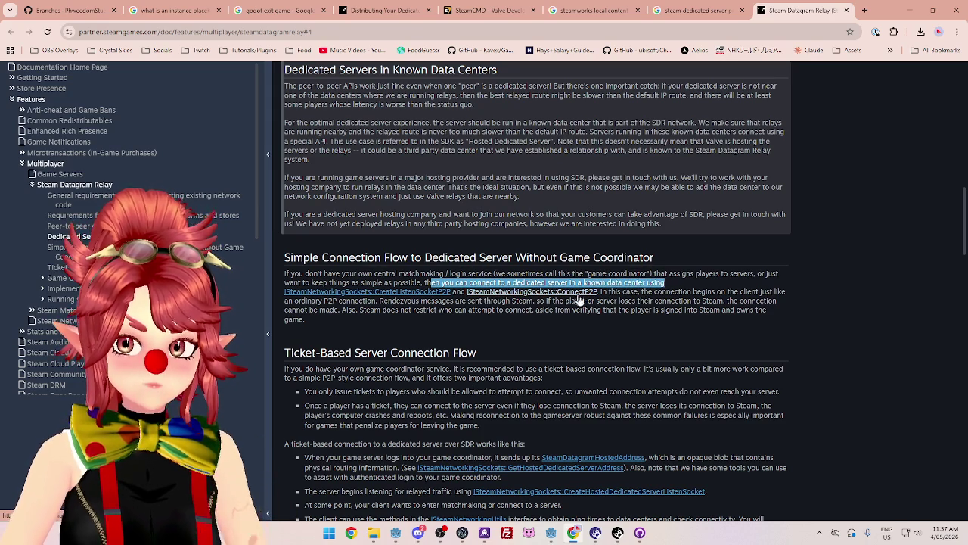
{"action": "mouse_move", "coordinate": [610, 292]}
{"action": "left_mouse_down"}
{"action": "mouse_move", "coordinate": [714, 301]}
{"action": "mouse_move", "coordinate": [772, 292]}
{"action": "mouse_move", "coordinate": [649, 293]}
{"action": "mouse_move", "coordinate": [773, 292]}
{"action": "left_mouse_up"}
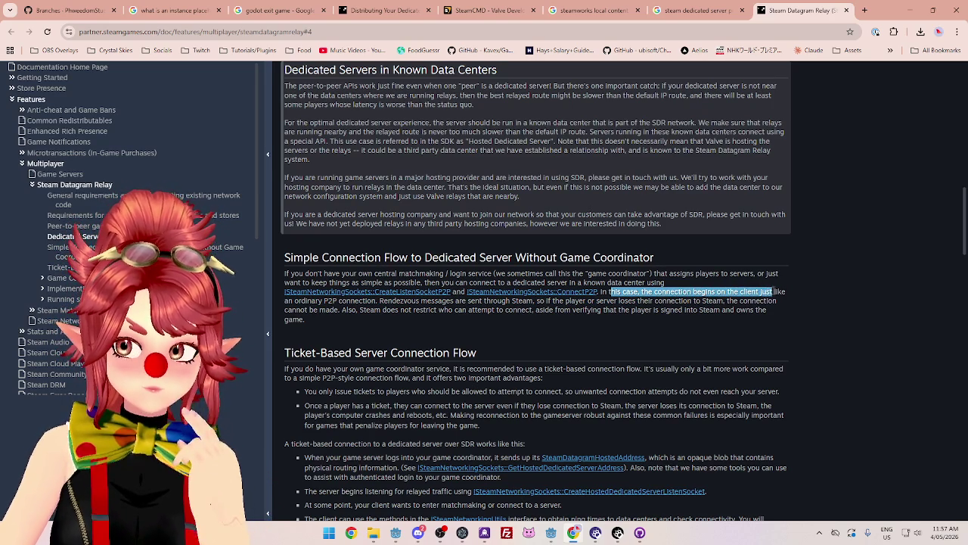
{"action": "mouse_move", "coordinate": [289, 301]}
{"action": "left_mouse_down"}
{"action": "mouse_move", "coordinate": [318, 309]}
{"action": "mouse_move", "coordinate": [372, 300]}
{"action": "mouse_move", "coordinate": [721, 305]}
{"action": "left_mouse_up"}
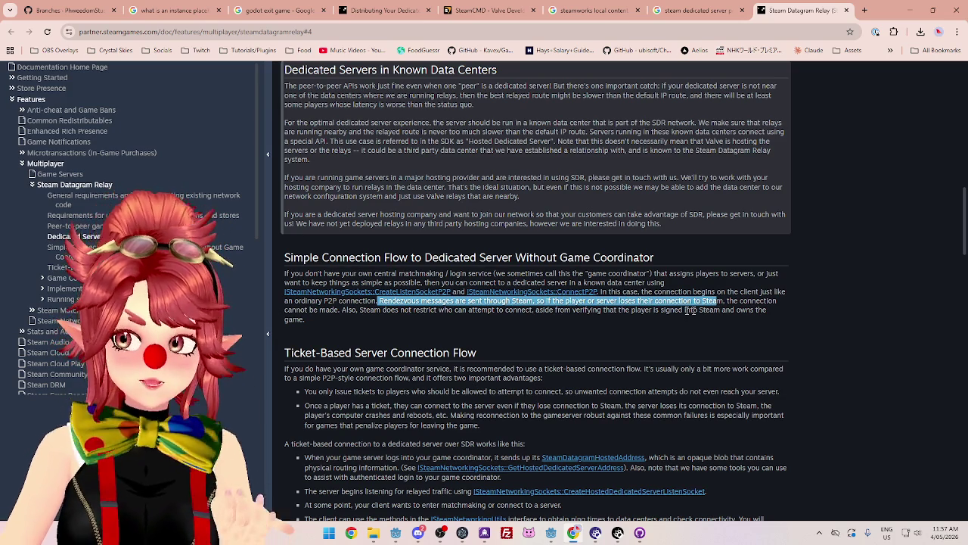
{"action": "mouse_move", "coordinate": [326, 310]}
{"action": "left_mouse_down"}
{"action": "mouse_move", "coordinate": [590, 310]}
{"action": "mouse_move", "coordinate": [699, 323]}
{"action": "mouse_move", "coordinate": [754, 310]}
{"action": "left_mouse_up"}
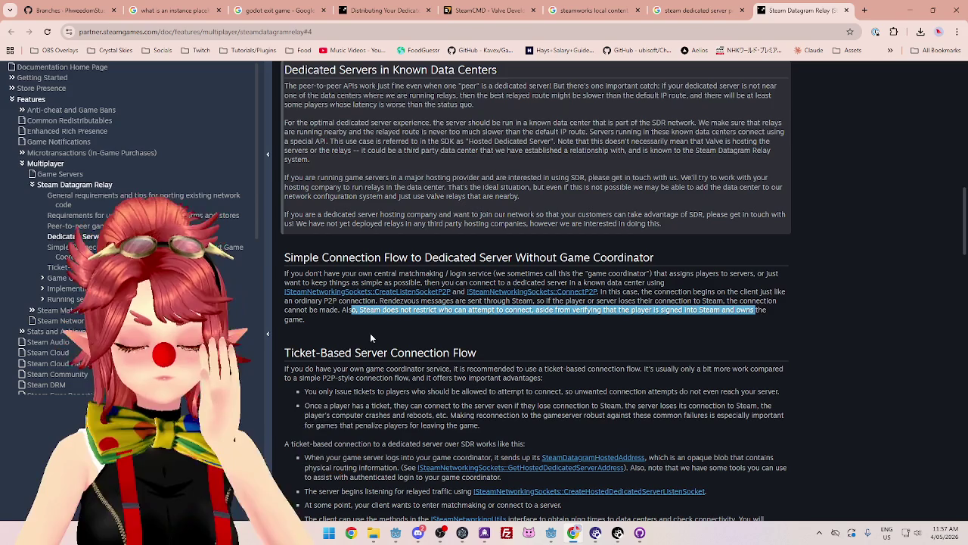
{"action": "scroll", "coordinate": [374, 331], "scroll_direction": "down", "scroll_amount": 1}
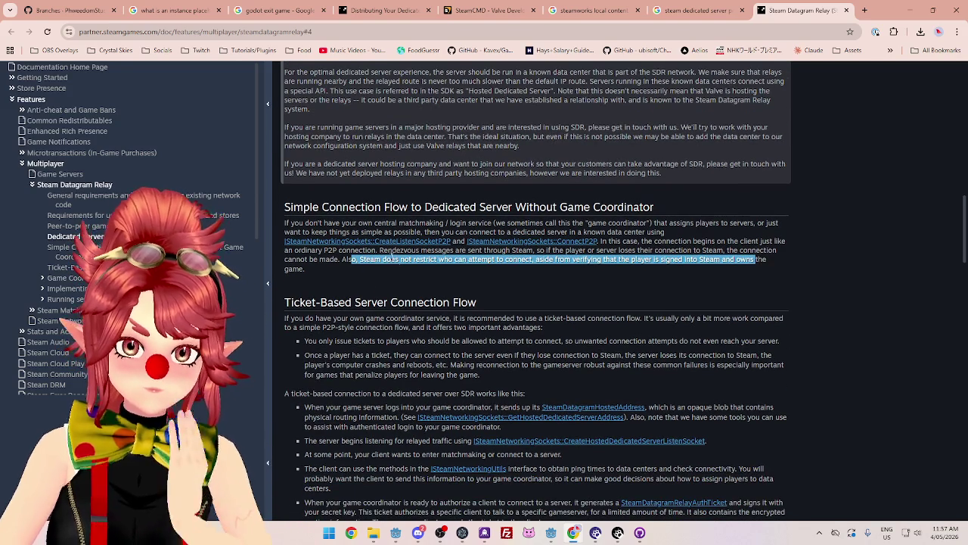
{"action": "left_click", "coordinate": [422, 274]}
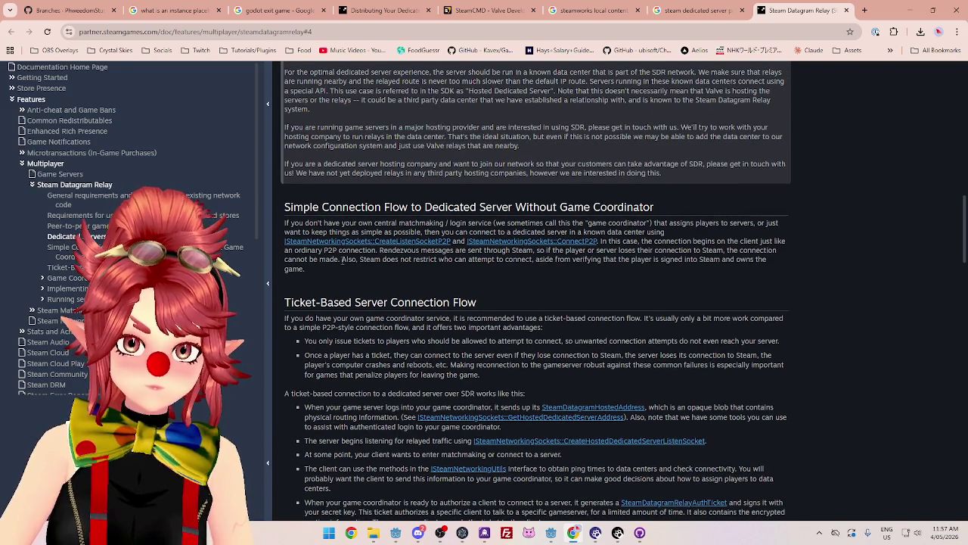
{"action": "left_click_drag", "start_coordinate": [343, 260], "coordinate": [481, 271]}
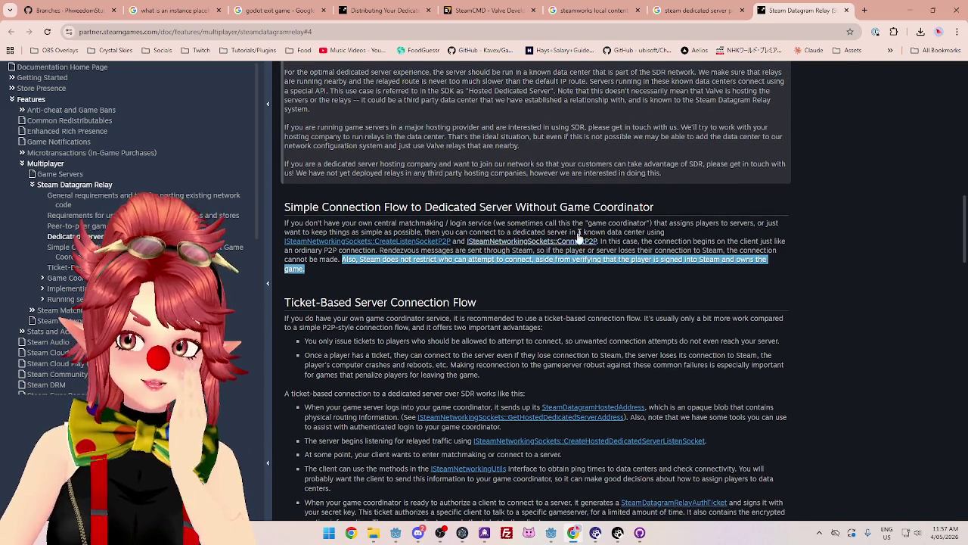
{"action": "mouse_move", "coordinate": [579, 223]}
{"action": "left_mouse_down"}
{"action": "mouse_move", "coordinate": [677, 232]}
{"action": "mouse_move", "coordinate": [656, 223]}
{"action": "left_mouse_up"}
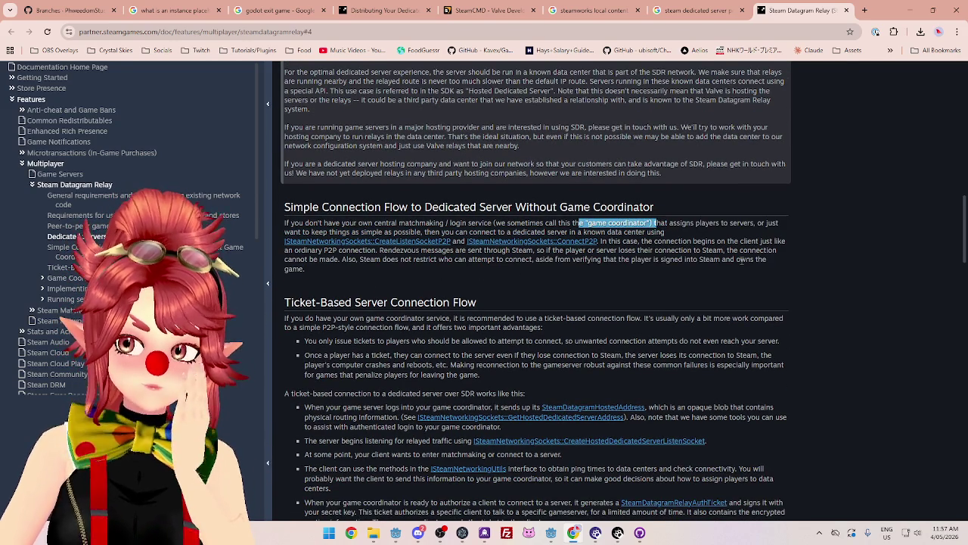
{"action": "left_click_drag", "start_coordinate": [571, 259], "coordinate": [705, 268]}
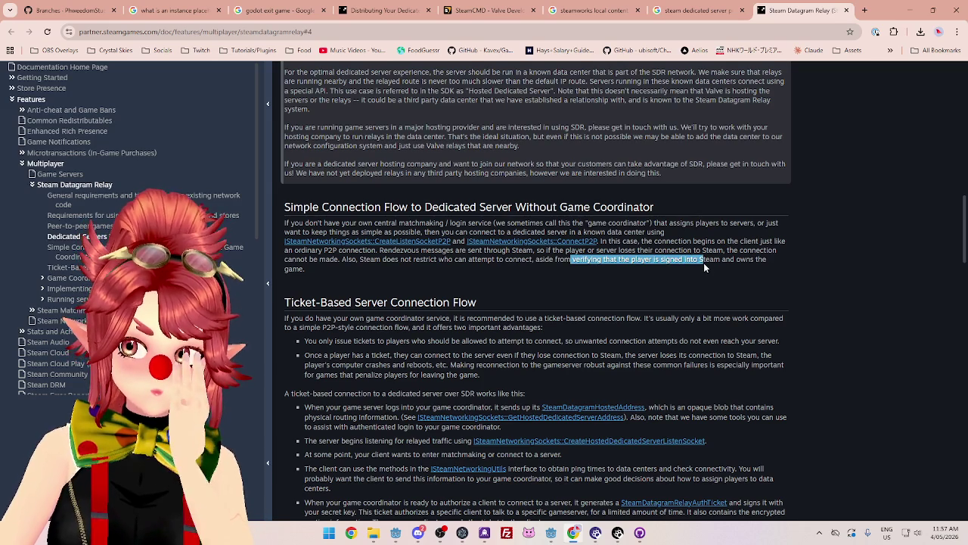
{"action": "mouse_move", "coordinate": [386, 259]}
{"action": "left_mouse_down"}
{"action": "mouse_move", "coordinate": [464, 270]}
{"action": "mouse_move", "coordinate": [469, 260]}
{"action": "mouse_move", "coordinate": [533, 260]}
{"action": "left_mouse_up"}
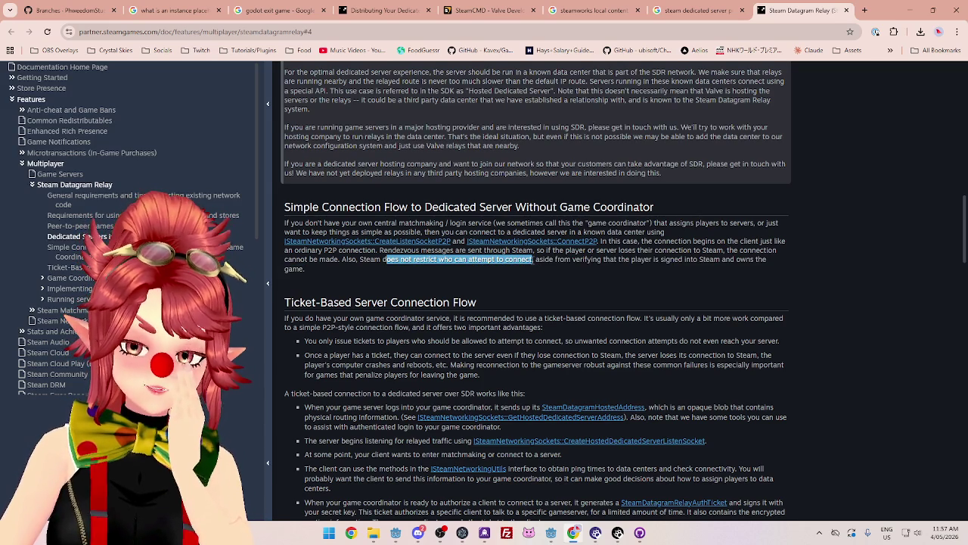
{"action": "mouse_move", "coordinate": [365, 224]}
{"action": "left_mouse_down"}
{"action": "mouse_move", "coordinate": [656, 226]}
{"action": "mouse_move", "coordinate": [575, 223]}
{"action": "left_mouse_up"}
{"action": "left_click", "coordinate": [509, 232]}
{"action": "mouse_move", "coordinate": [342, 259]}
{"action": "left_mouse_down"}
{"action": "mouse_move", "coordinate": [526, 267]}
{"action": "mouse_move", "coordinate": [306, 270]}
{"action": "mouse_move", "coordinate": [558, 261]}
{"action": "mouse_move", "coordinate": [462, 257]}
{"action": "left_mouse_up"}
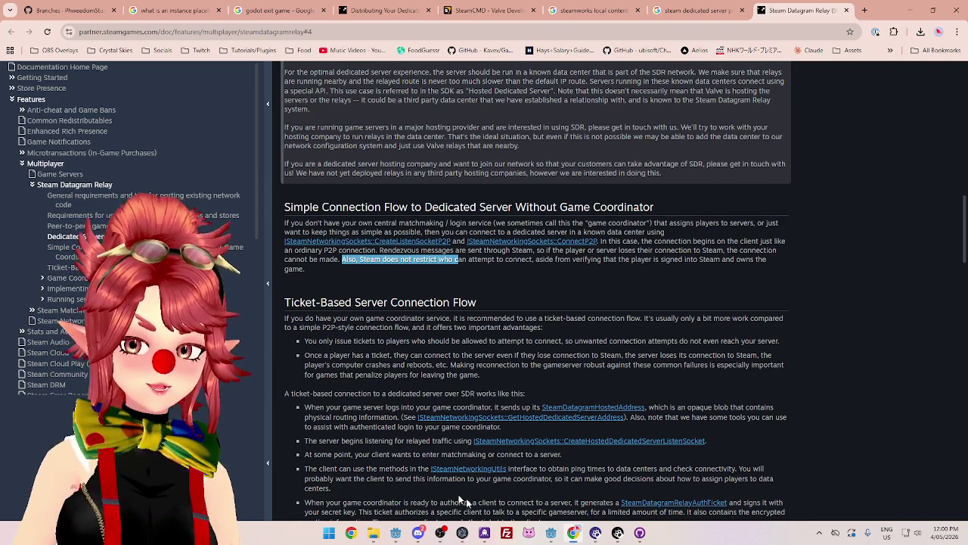
{"action": "mouse_move", "coordinate": [552, 532]}
{"action": "left_click", "coordinate": [525, 491]}
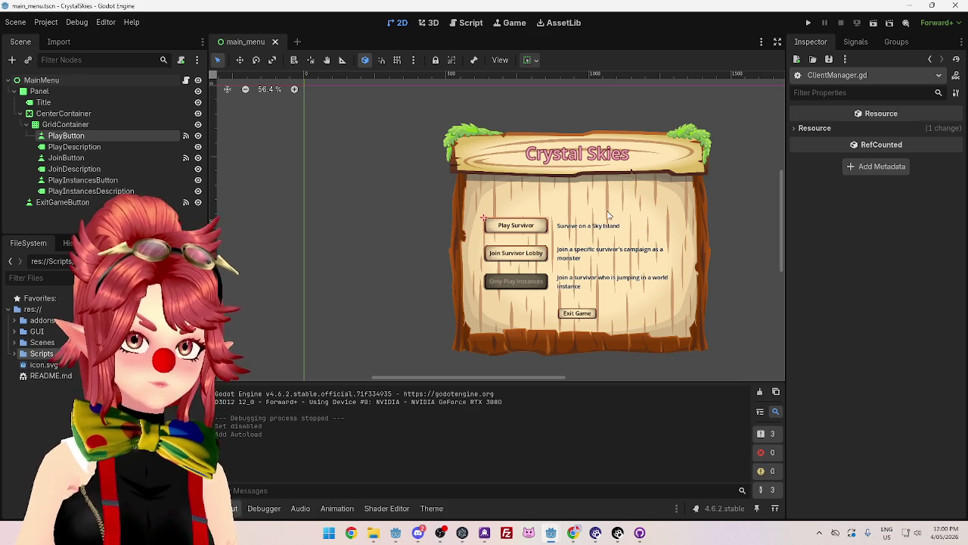
Bring Chrome in front of Godot showing the Distributing Your Dedicated Game Server tab
{"action": "left_click", "coordinate": [573, 534]}
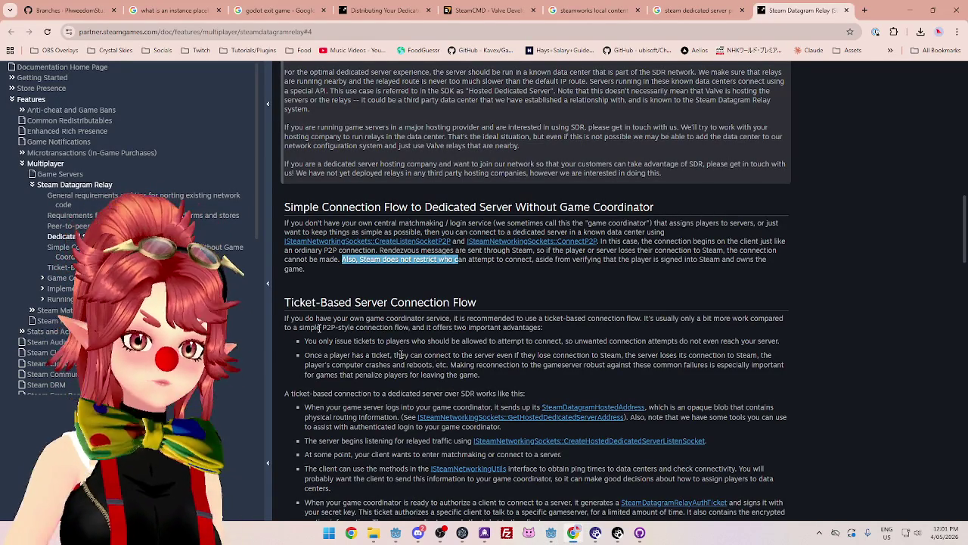
{"action": "left_click", "coordinate": [382, 10]}
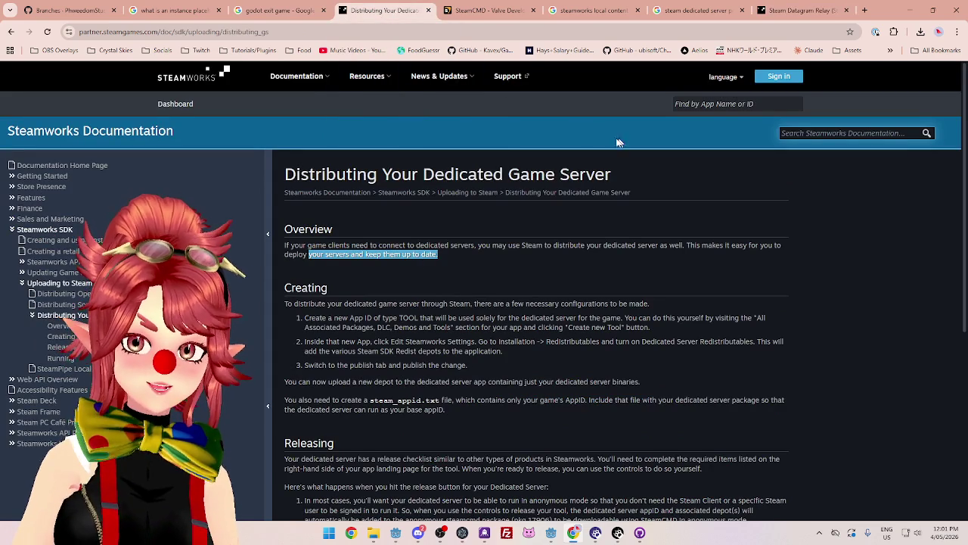
Return to the Steam Datagram Relay tab and scroll to the Simple Connection Flow section
{"action": "left_click", "coordinate": [791, 14]}
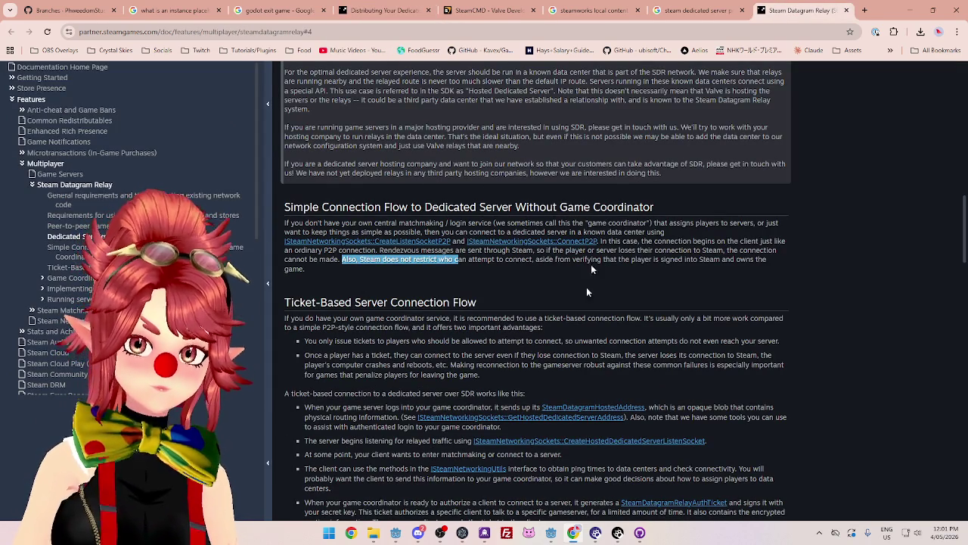
{"action": "scroll", "coordinate": [604, 152], "scroll_direction": "up", "scroll_amount": 3}
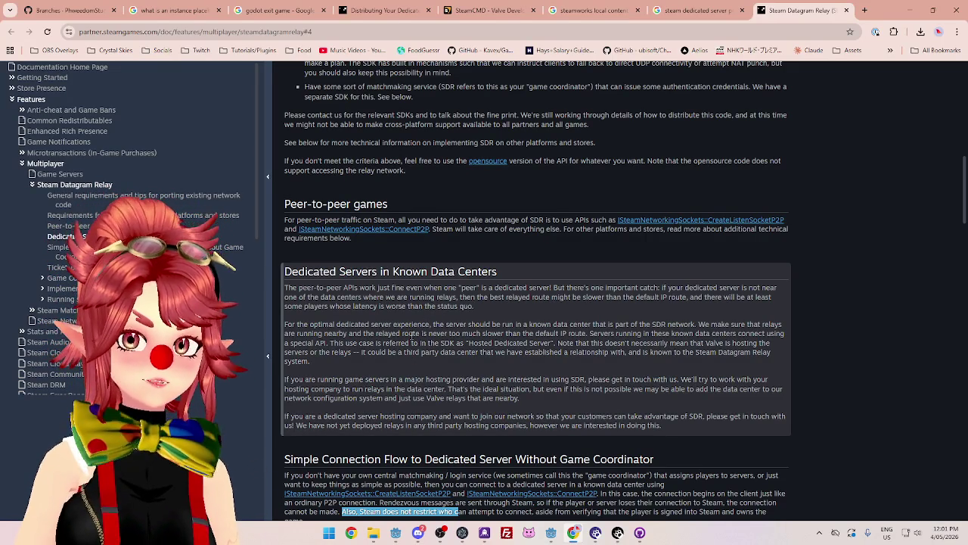
{"action": "scroll", "coordinate": [411, 335], "scroll_direction": "down", "scroll_amount": 4}
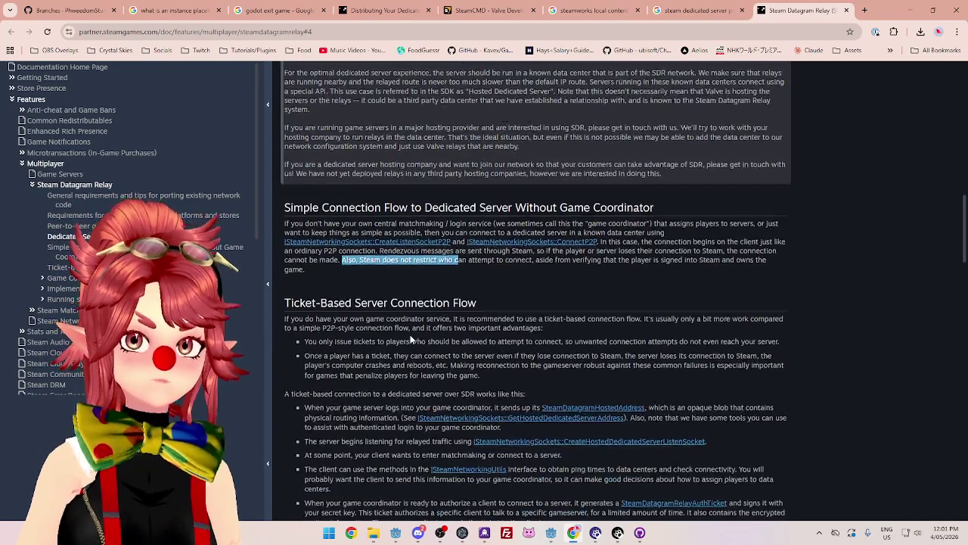
{"action": "scroll", "coordinate": [410, 338], "scroll_direction": "down", "scroll_amount": 1}
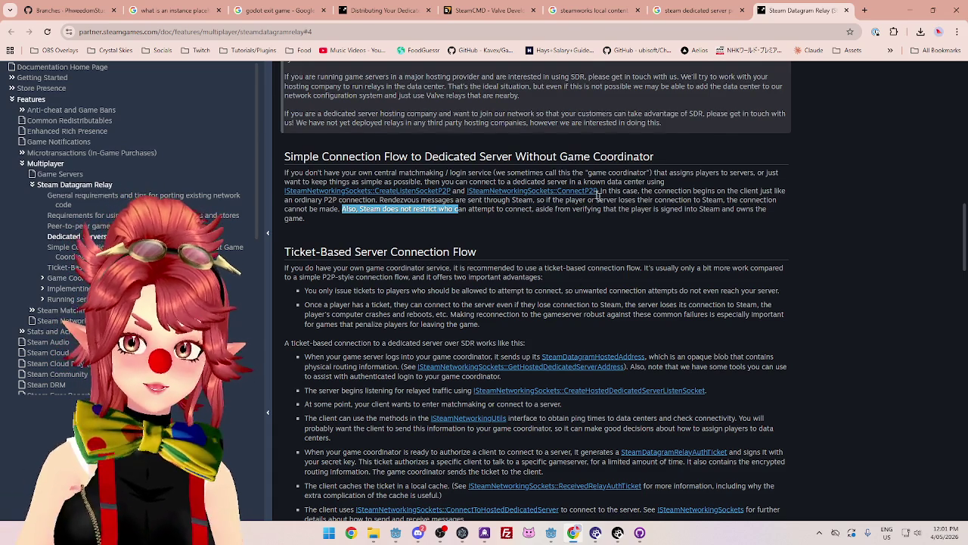
Highlight the phrase naming the 'game coordinator', widening the selection until it fits
{"action": "left_click_drag", "start_coordinate": [582, 181], "coordinate": [657, 173]}
{"action": "left_click", "coordinate": [652, 173]}
{"action": "left_click_drag", "start_coordinate": [584, 173], "coordinate": [652, 174]}
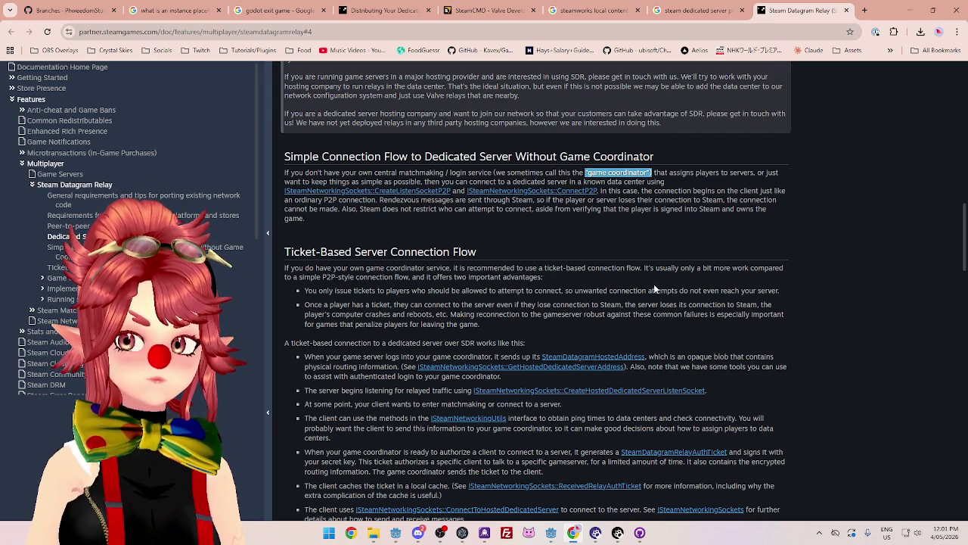
{"action": "left_click", "coordinate": [578, 173]}
{"action": "left_click_drag", "start_coordinate": [572, 173], "coordinate": [663, 172]}
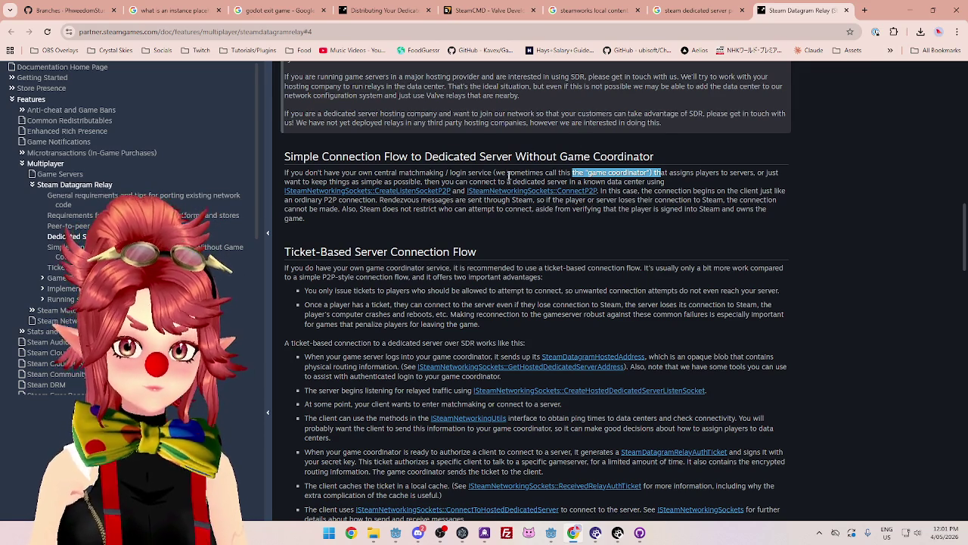
{"action": "left_click", "coordinate": [571, 172]}
{"action": "left_click_drag", "start_coordinate": [560, 173], "coordinate": [670, 172]}
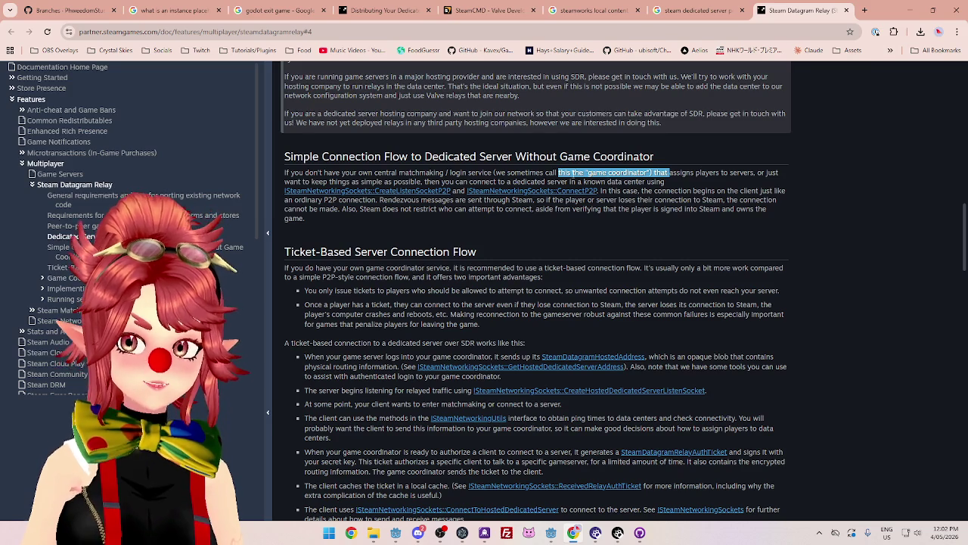
{"action": "left_click", "coordinate": [553, 173]}
{"action": "left_click_drag", "start_coordinate": [553, 173], "coordinate": [670, 173]}
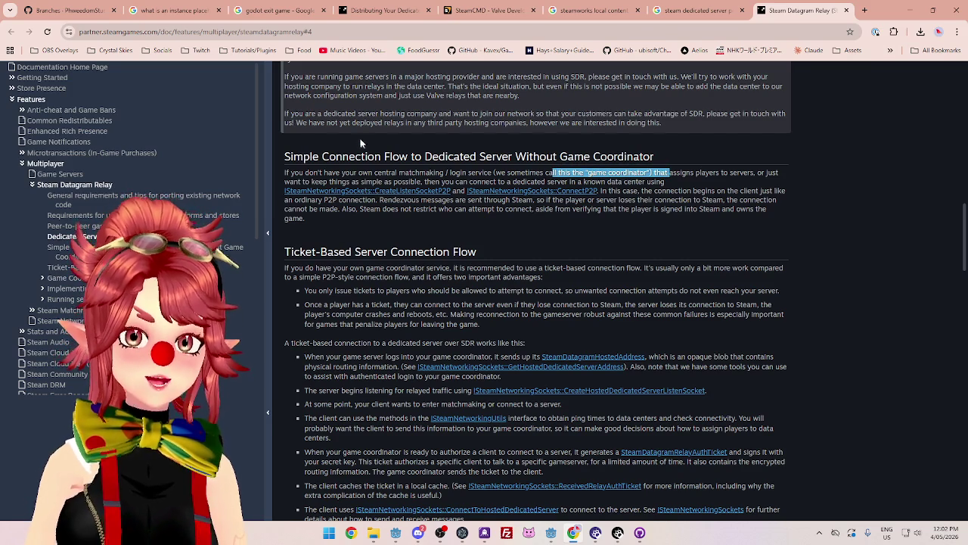
{"action": "scroll", "coordinate": [488, 333], "scroll_direction": "up", "scroll_amount": 3}
{"action": "scroll", "coordinate": [491, 333], "scroll_direction": "up", "scroll_amount": 5}
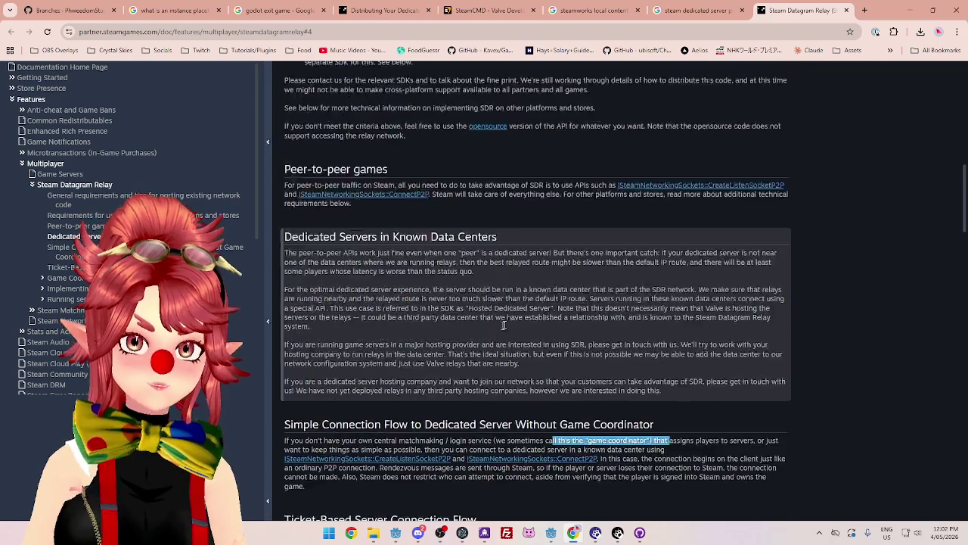
{"action": "scroll", "coordinate": [530, 345], "scroll_direction": "down", "scroll_amount": 6}
{"action": "scroll", "coordinate": [529, 345], "scroll_direction": "down", "scroll_amount": 1}
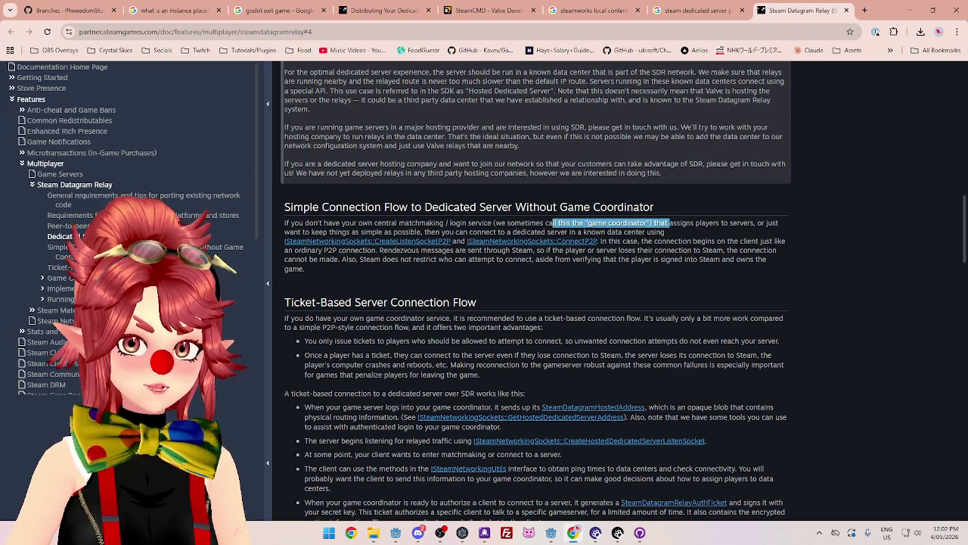
{"action": "left_click", "coordinate": [593, 229]}
{"action": "left_click_drag", "start_coordinate": [530, 223], "coordinate": [681, 225]}
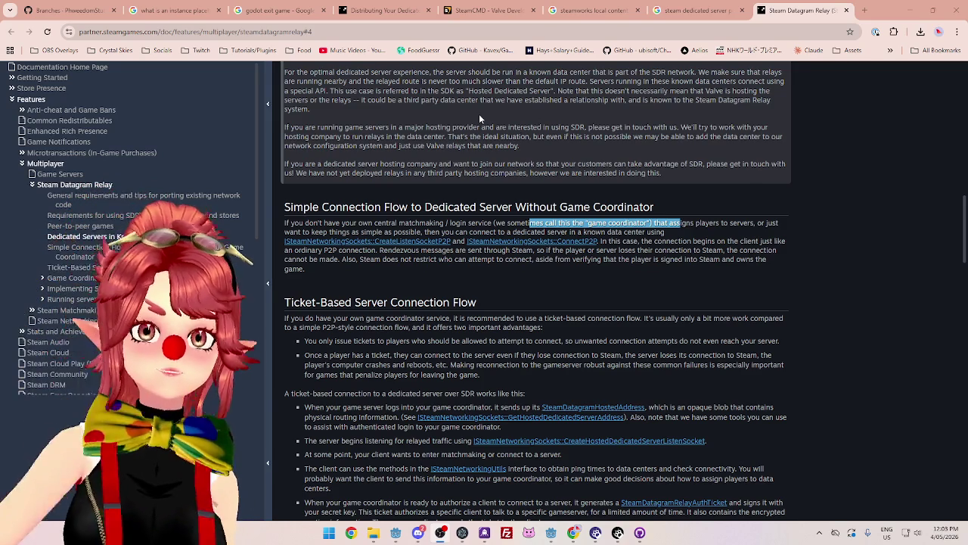
Highlight the ticket-based flow explanation, its extra-work note and its first advantage
{"action": "scroll", "coordinate": [705, 231], "scroll_direction": "up", "scroll_amount": 4}
{"action": "scroll", "coordinate": [704, 234], "scroll_direction": "up", "scroll_amount": 8}
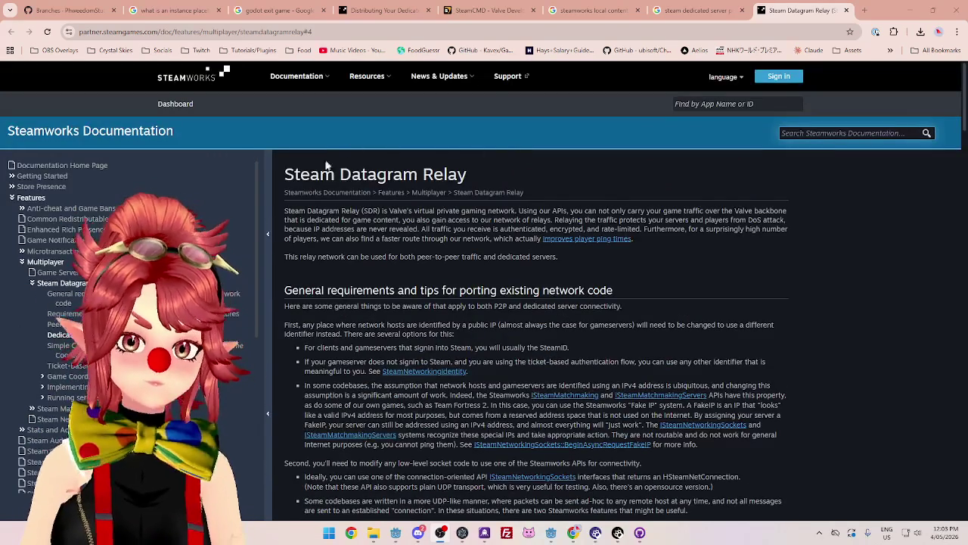
{"action": "scroll", "coordinate": [680, 230], "scroll_direction": "down", "scroll_amount": 12}
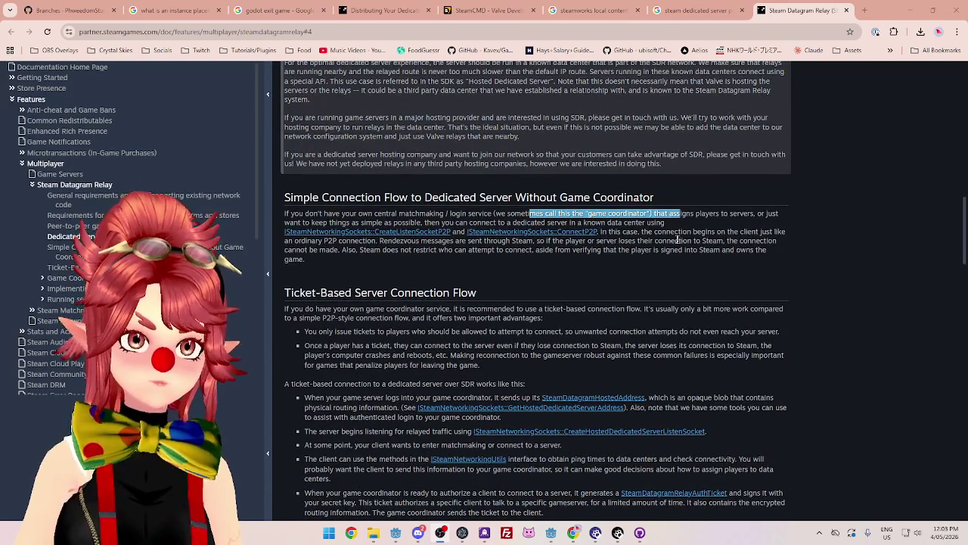
{"action": "left_click", "coordinate": [665, 237]}
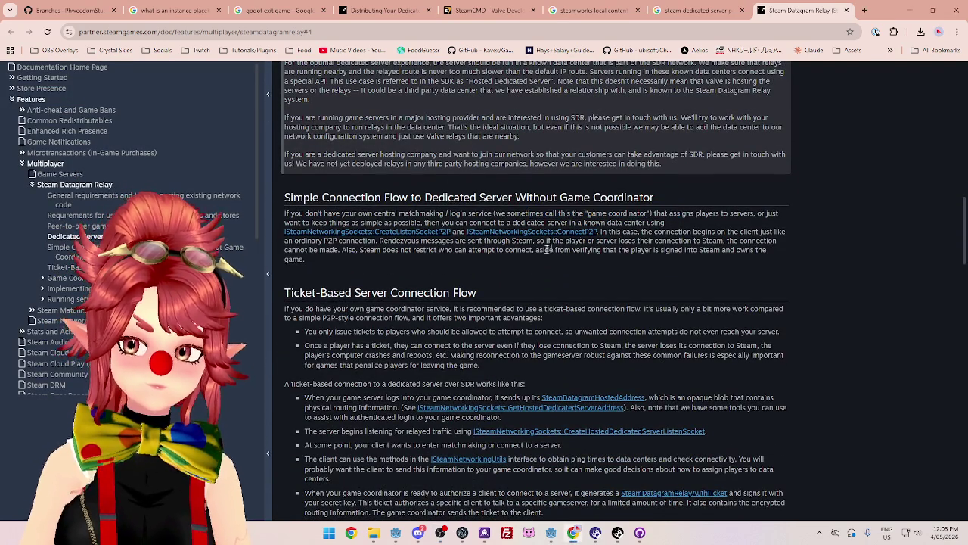
{"action": "scroll", "coordinate": [460, 252], "scroll_direction": "down", "scroll_amount": 1}
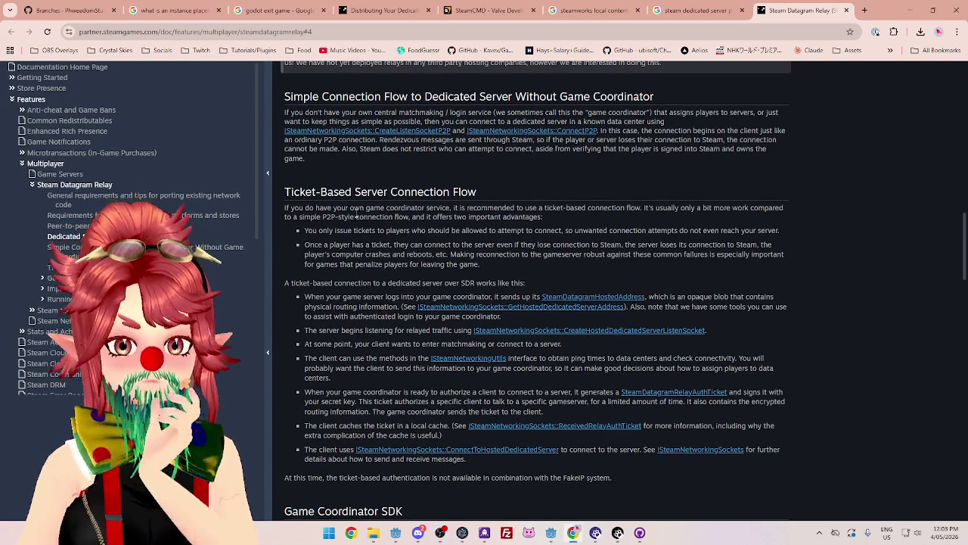
{"action": "mouse_move", "coordinate": [319, 208]}
{"action": "left_mouse_down"}
{"action": "mouse_move", "coordinate": [600, 203]}
{"action": "mouse_move", "coordinate": [705, 217]}
{"action": "mouse_move", "coordinate": [773, 209]}
{"action": "left_mouse_up"}
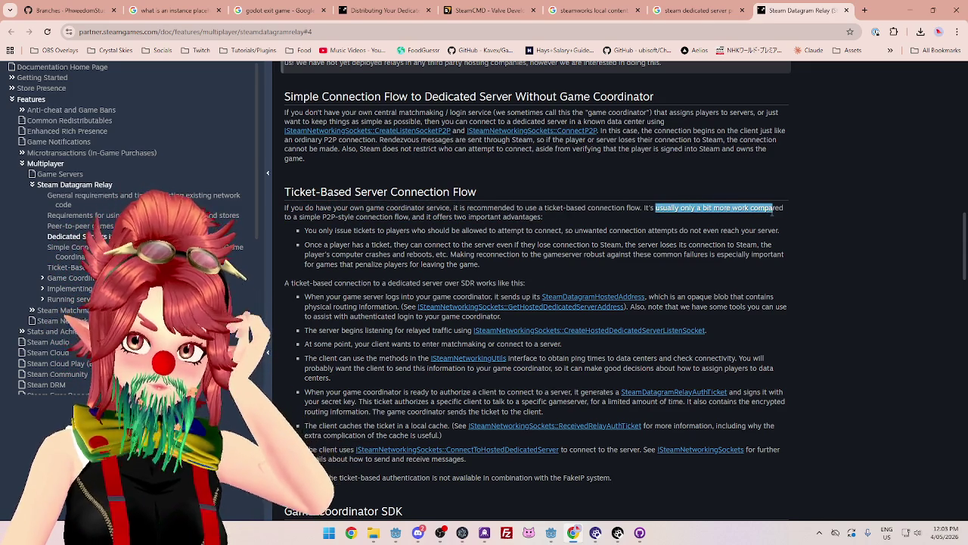
{"action": "left_click_drag", "start_coordinate": [304, 217], "coordinate": [543, 217]}
{"action": "left_click_drag", "start_coordinate": [304, 230], "coordinate": [547, 230]}
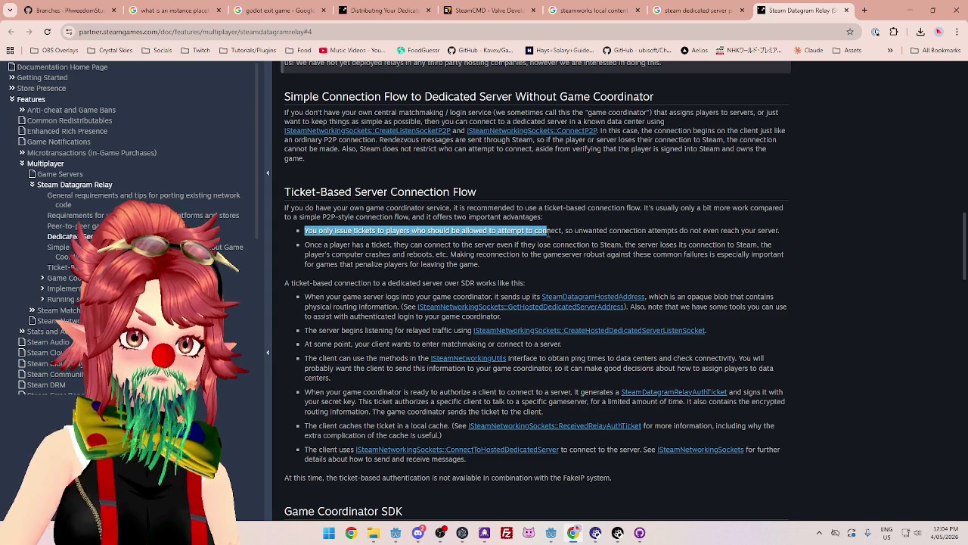
{"action": "left_click", "coordinate": [562, 232]}
{"action": "left_click_drag", "start_coordinate": [513, 228], "coordinate": [773, 231]}
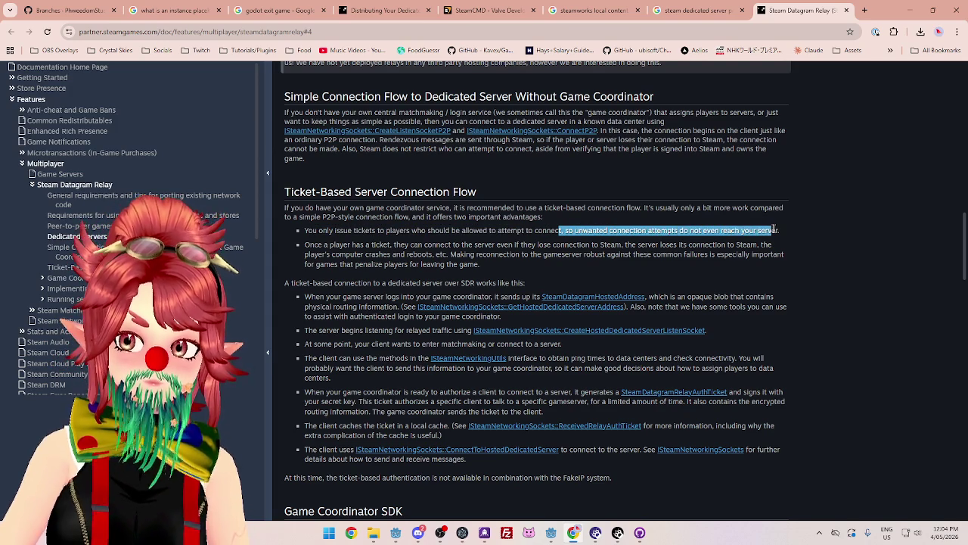
Highlight the whole 'Once a player has a ticket…' reconnection advantage bullet
{"action": "left_click_drag", "start_coordinate": [310, 244], "coordinate": [775, 246]}
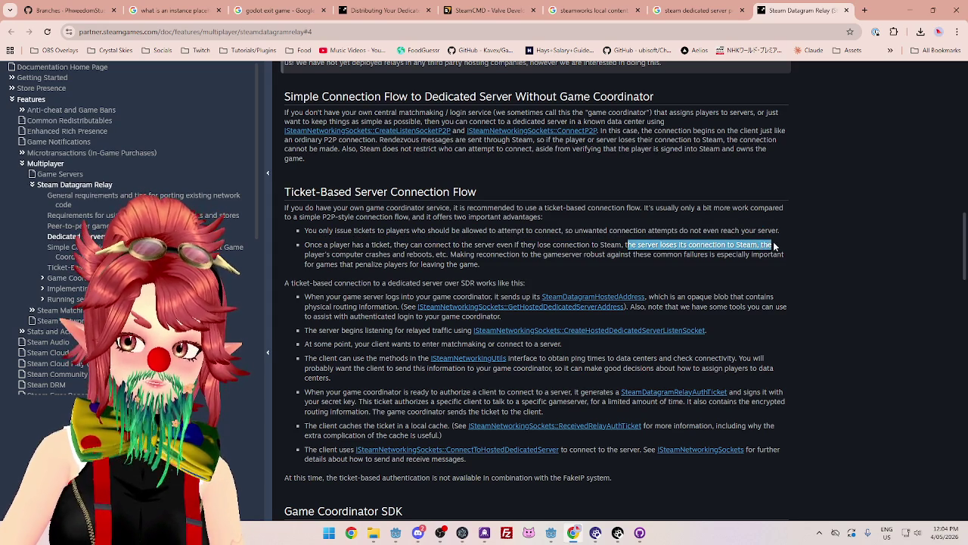
{"action": "left_click_drag", "start_coordinate": [303, 254], "coordinate": [758, 250]}
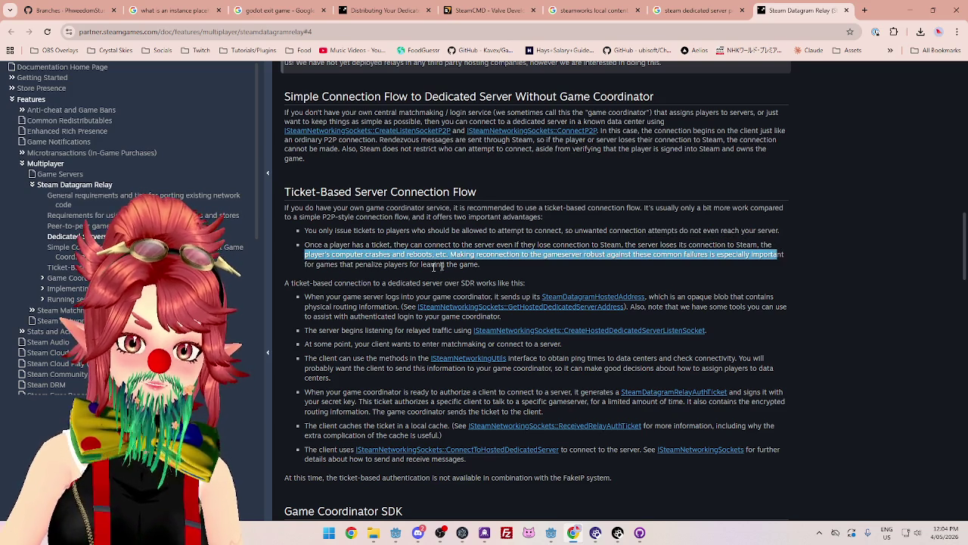
{"action": "mouse_move", "coordinate": [318, 264]}
{"action": "left_mouse_down"}
{"action": "mouse_move", "coordinate": [482, 265]}
{"action": "mouse_move", "coordinate": [297, 247]}
{"action": "left_mouse_up"}
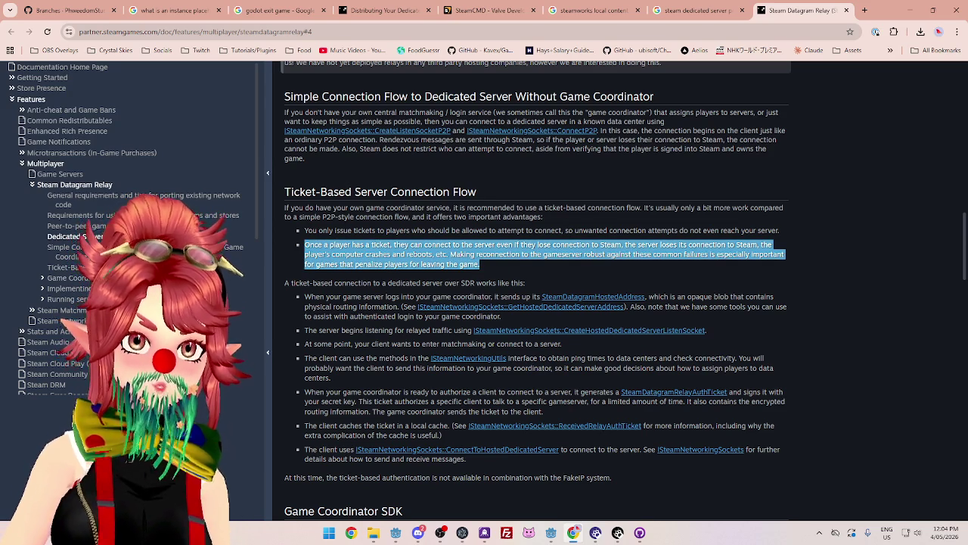
{"action": "left_click", "coordinate": [319, 249]}
{"action": "mouse_move", "coordinate": [305, 246]}
{"action": "left_mouse_down"}
{"action": "mouse_move", "coordinate": [381, 248]}
{"action": "mouse_move", "coordinate": [490, 269]}
{"action": "left_mouse_up"}
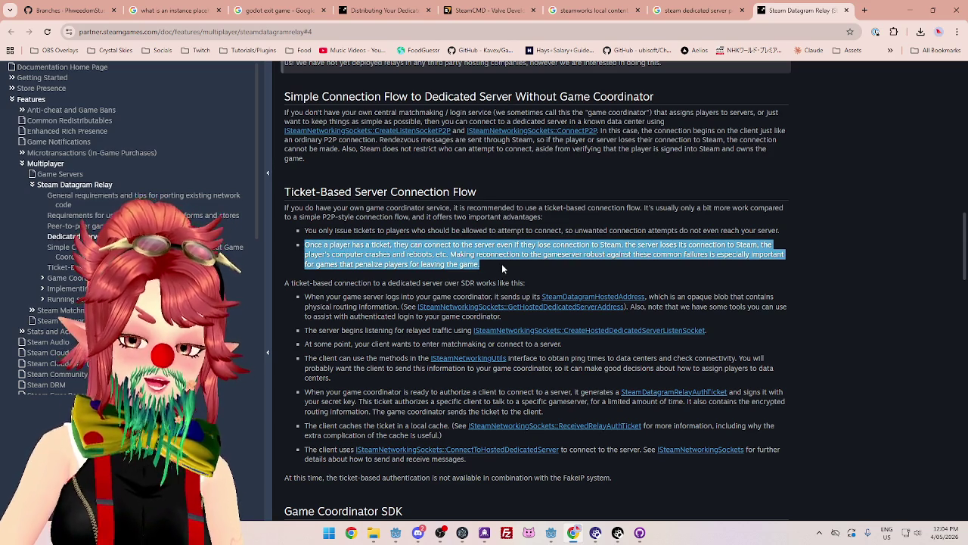
{"action": "left_click", "coordinate": [502, 267]}
{"action": "left_click_drag", "start_coordinate": [305, 244], "coordinate": [499, 269]}
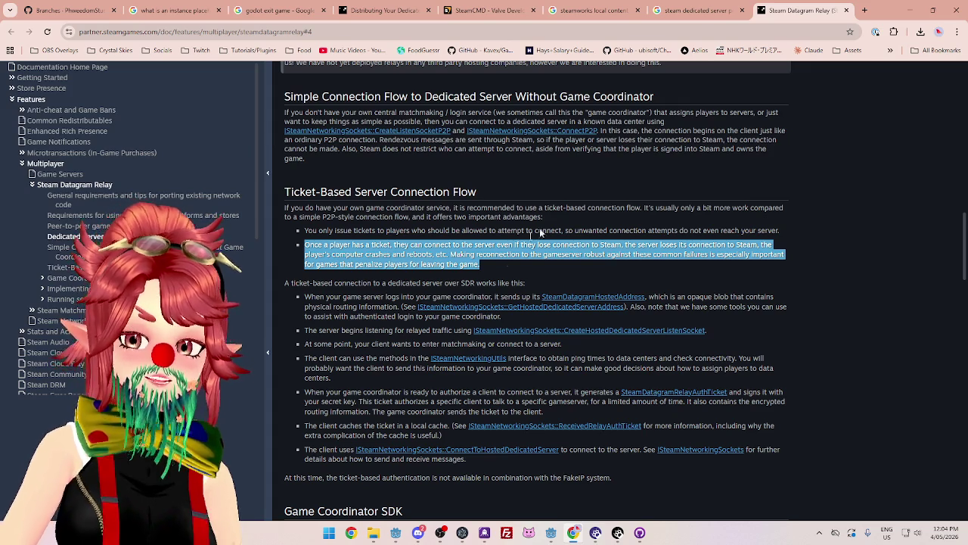
{"action": "mouse_move", "coordinate": [482, 264]}
{"action": "left_mouse_down"}
{"action": "mouse_move", "coordinate": [338, 245]}
{"action": "mouse_move", "coordinate": [305, 253]}
{"action": "left_mouse_up"}
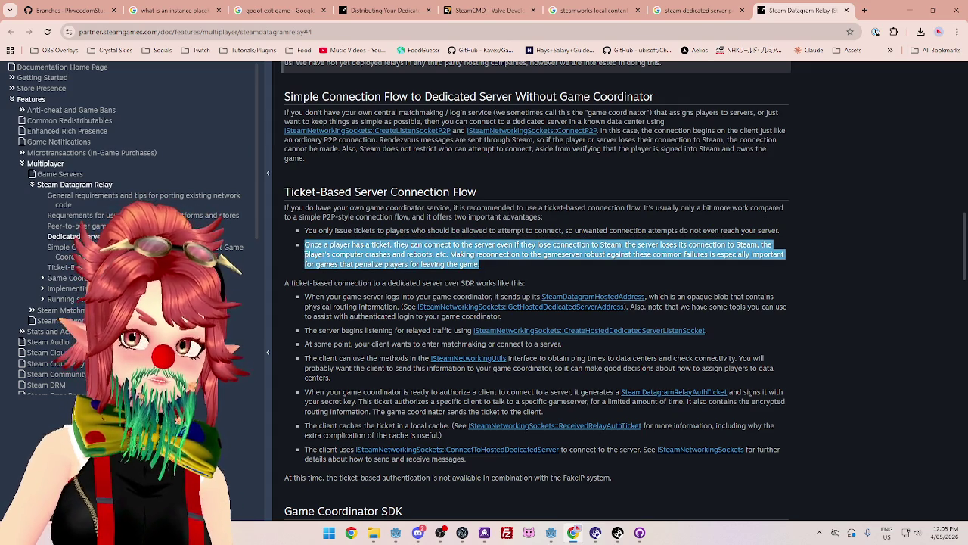
{"action": "left_click", "coordinate": [489, 270]}
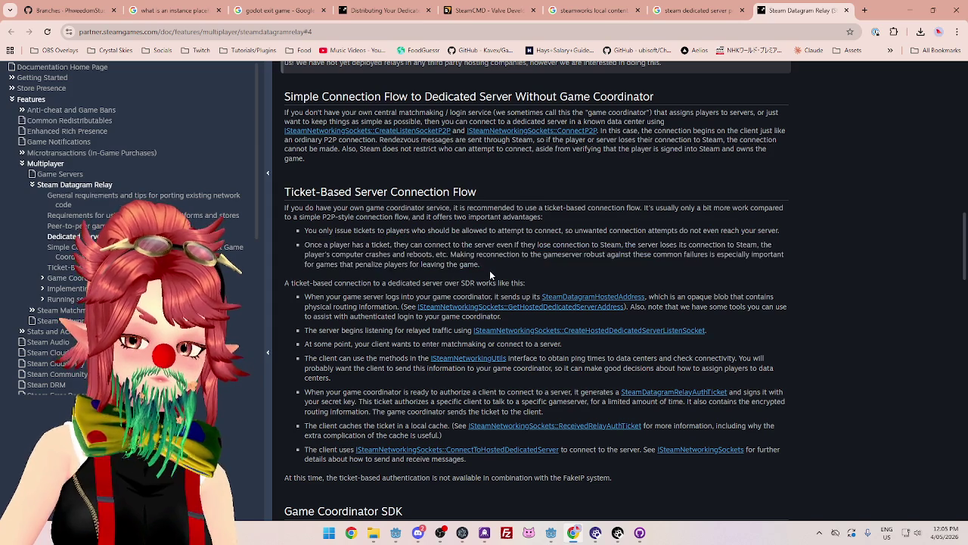
{"action": "left_click_drag", "start_coordinate": [490, 265], "coordinate": [303, 250]}
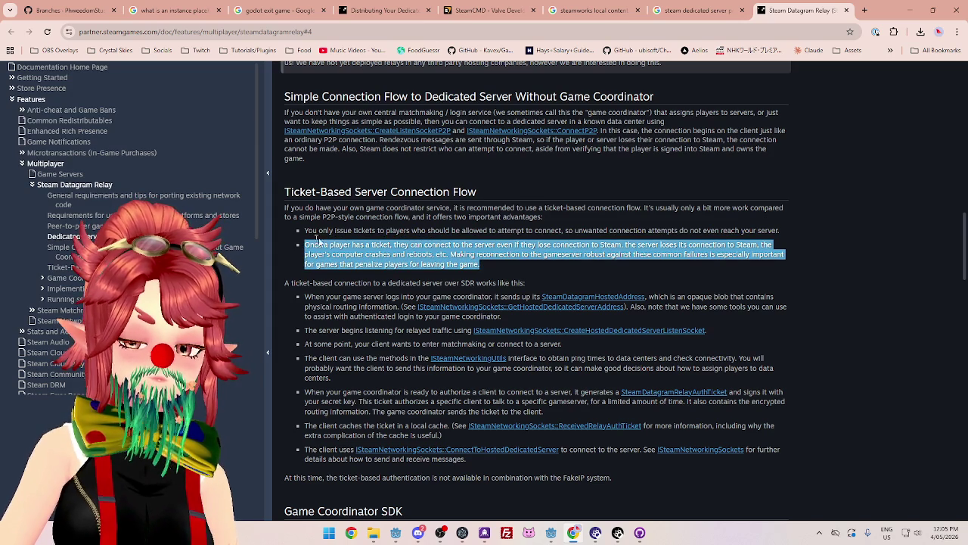
{"action": "scroll", "coordinate": [459, 184], "scroll_direction": "down", "scroll_amount": 2}
{"action": "scroll", "coordinate": [459, 184], "scroll_direction": "down", "scroll_amount": 1}
{"action": "scroll", "coordinate": [459, 184], "scroll_direction": "up", "scroll_amount": 1}
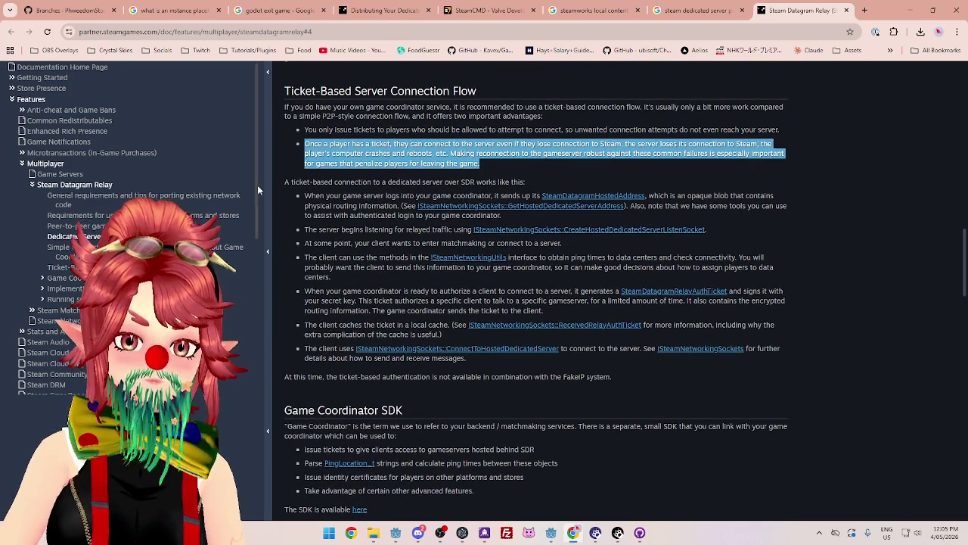
{"action": "left_click_drag", "start_coordinate": [281, 182], "coordinate": [456, 182]}
{"action": "left_click", "coordinate": [370, 182]}
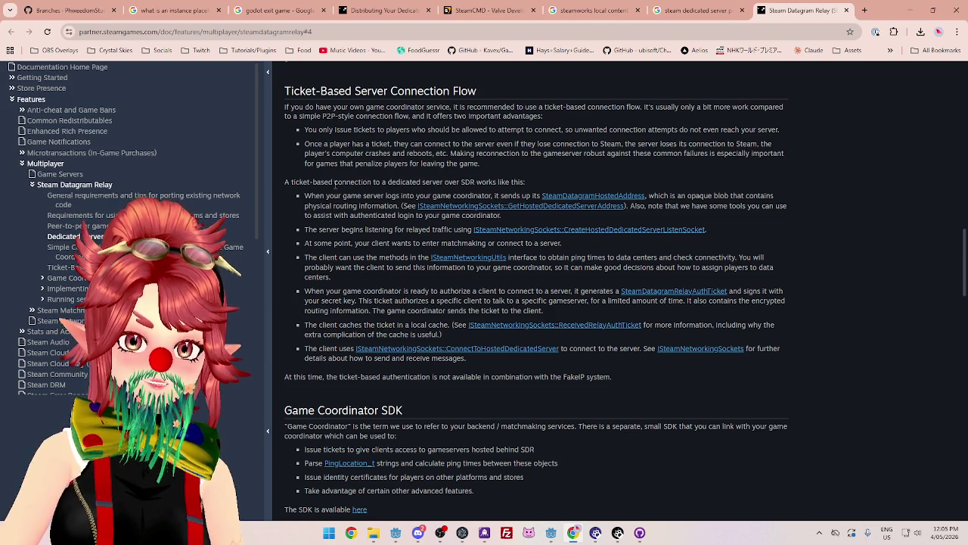
{"action": "scroll", "coordinate": [393, 143], "scroll_direction": "up", "scroll_amount": 1}
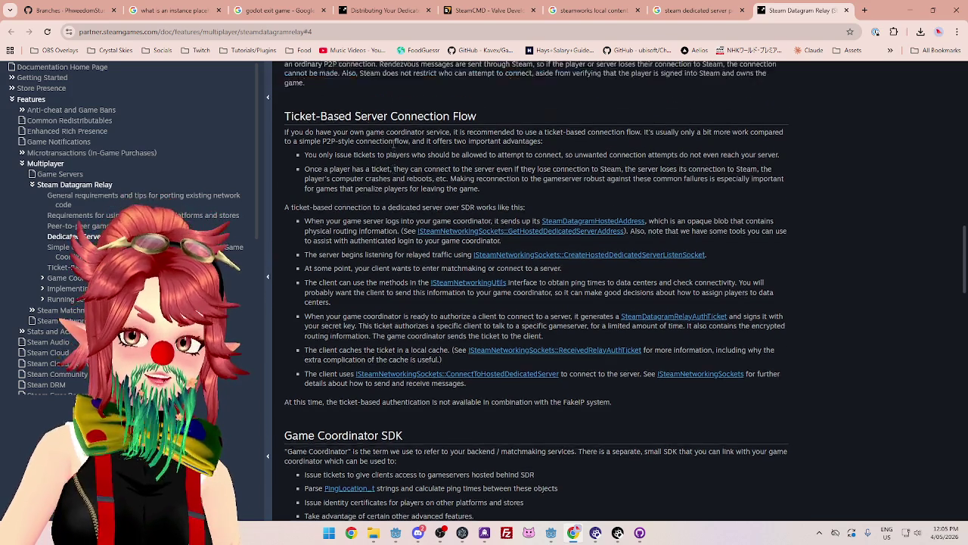
{"action": "scroll", "coordinate": [491, 216], "scroll_direction": "down", "scroll_amount": 1}
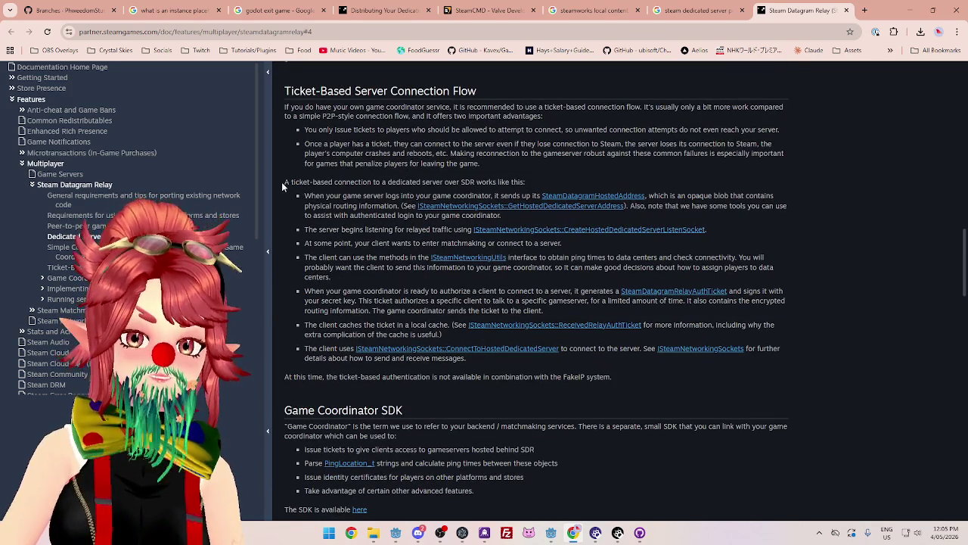
{"action": "mouse_move", "coordinate": [285, 183]}
{"action": "left_mouse_down"}
{"action": "mouse_move", "coordinate": [534, 193]}
{"action": "mouse_move", "coordinate": [547, 181]}
{"action": "left_mouse_up"}
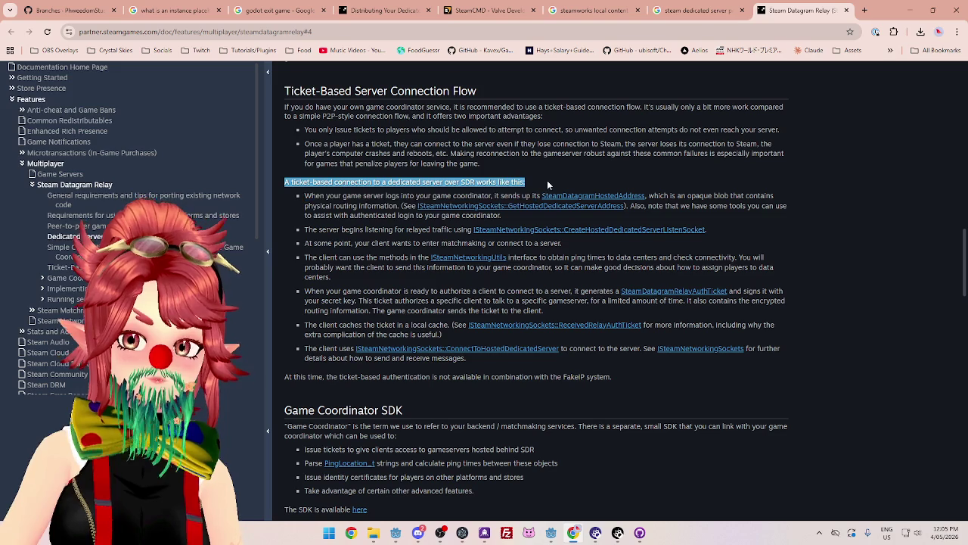
{"action": "left_click", "coordinate": [547, 181]}
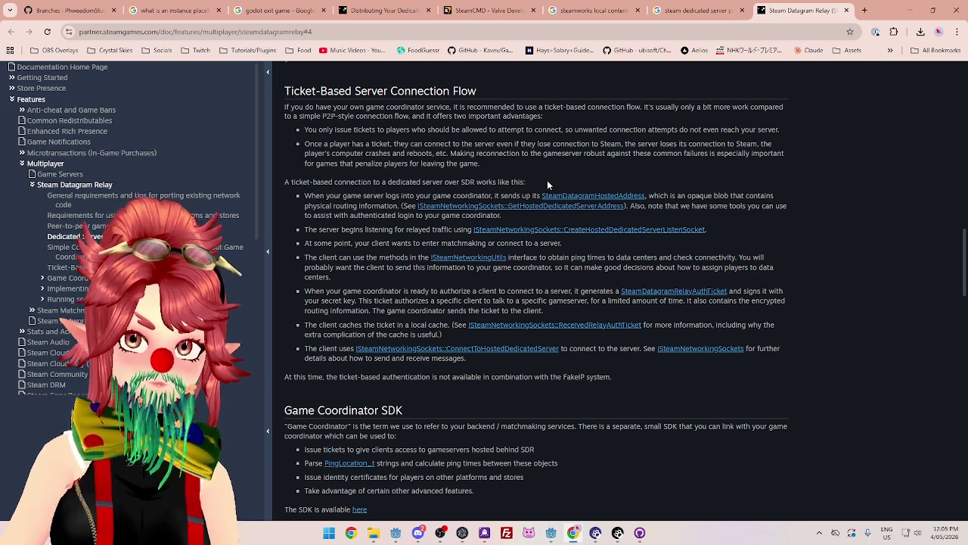
{"action": "mouse_move", "coordinate": [535, 180]}
{"action": "left_mouse_down"}
{"action": "mouse_move", "coordinate": [324, 182]}
{"action": "mouse_move", "coordinate": [308, 195]}
{"action": "mouse_move", "coordinate": [528, 196]}
{"action": "left_mouse_up"}
{"action": "left_click", "coordinate": [372, 197]}
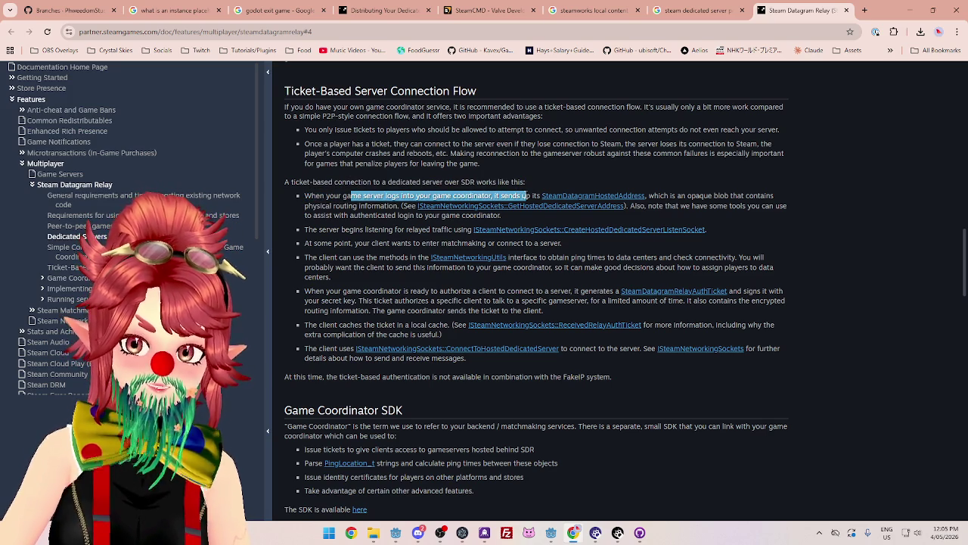
{"action": "left_click_drag", "start_coordinate": [305, 196], "coordinate": [508, 196]}
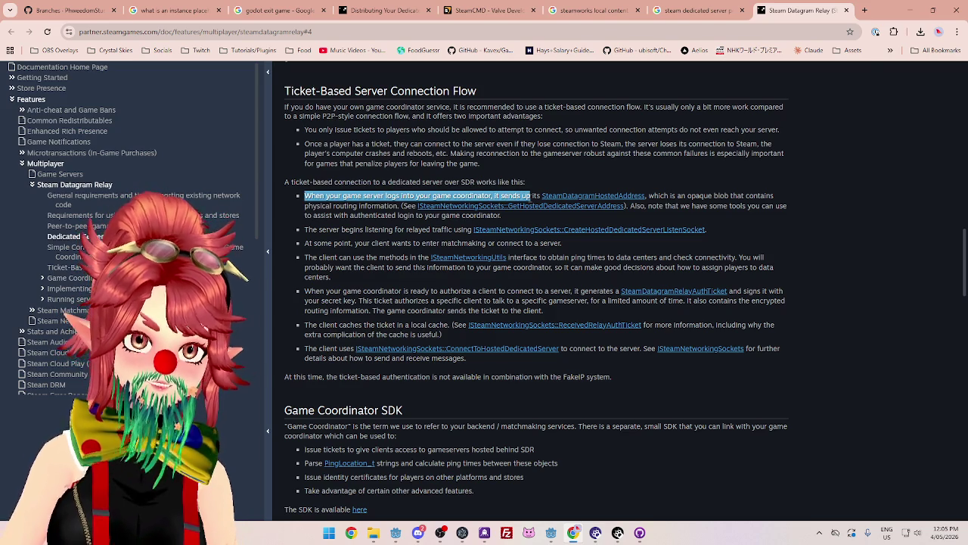
{"action": "left_click_drag", "start_coordinate": [522, 199], "coordinate": [531, 199]}
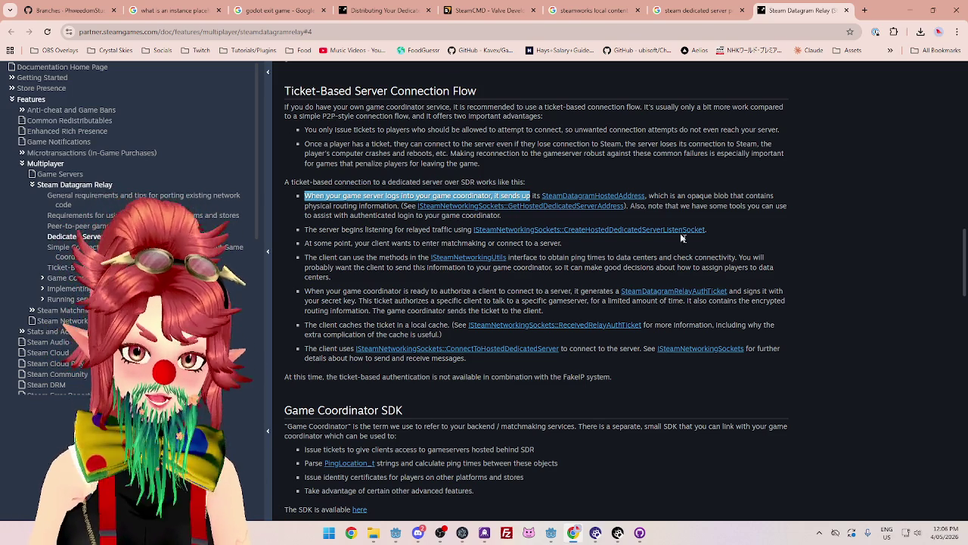
Highlight the ticket steps on the opaque routing blob, authenticated login and relayed server listening
{"action": "left_click_drag", "start_coordinate": [648, 196], "coordinate": [755, 193]}
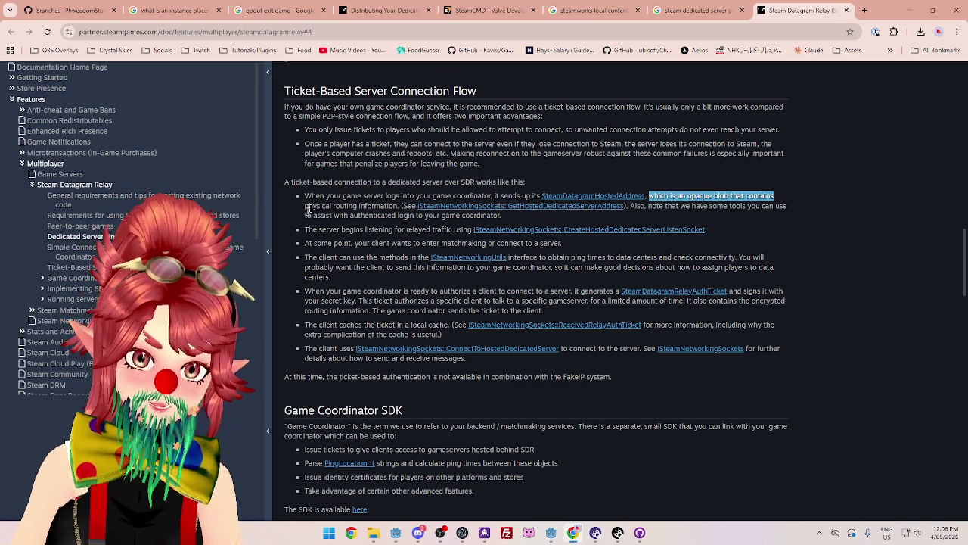
{"action": "left_click_drag", "start_coordinate": [306, 206], "coordinate": [346, 206]}
{"action": "left_click_drag", "start_coordinate": [650, 206], "coordinate": [786, 207]}
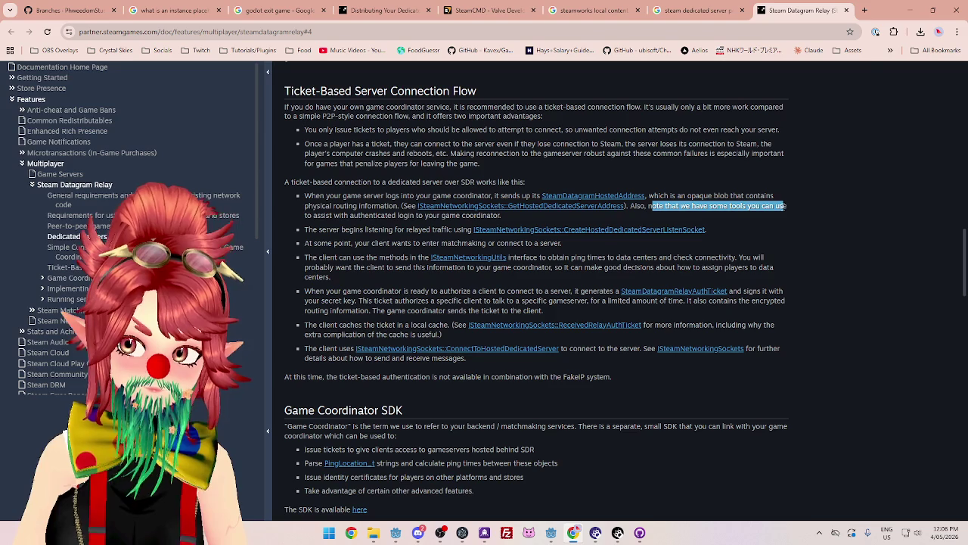
{"action": "left_click_drag", "start_coordinate": [321, 216], "coordinate": [446, 216]}
{"action": "left_click_drag", "start_coordinate": [307, 230], "coordinate": [462, 229]}
{"action": "mouse_move", "coordinate": [313, 243]}
{"action": "left_mouse_down"}
{"action": "mouse_move", "coordinate": [422, 257]}
{"action": "mouse_move", "coordinate": [537, 243]}
{"action": "left_mouse_up"}
Highlight the matchmaking step, client ping methods and sending ping data to the game coordinator
{"action": "left_click", "coordinate": [319, 246]}
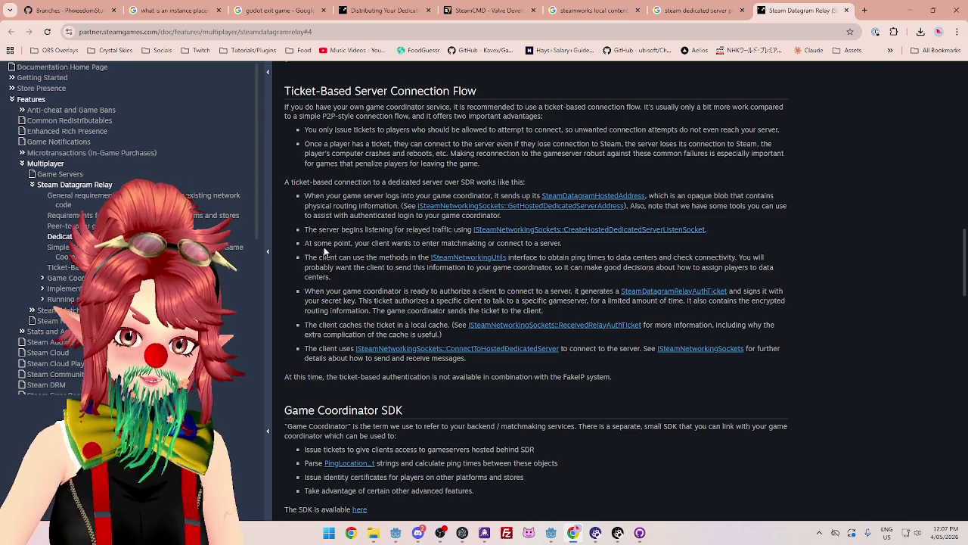
{"action": "left_click_drag", "start_coordinate": [307, 243], "coordinate": [575, 243]}
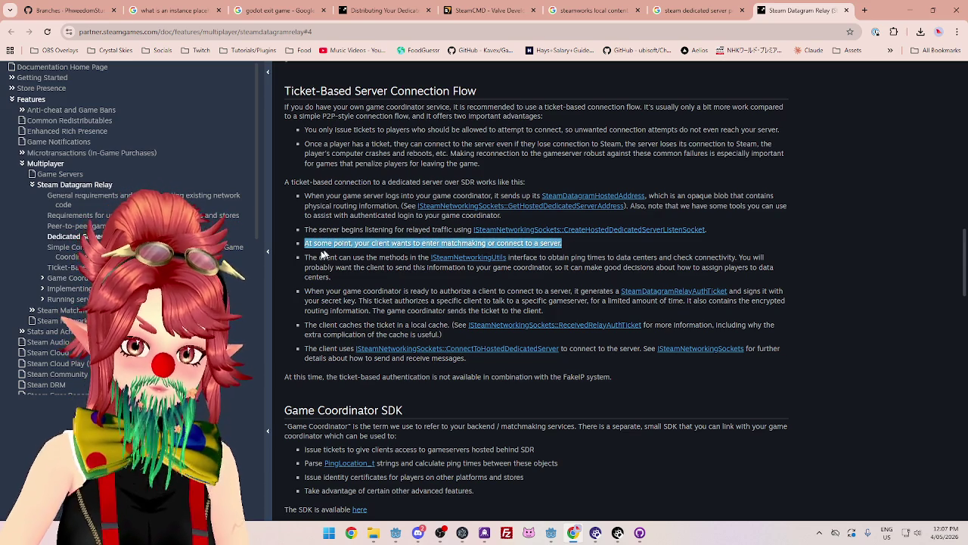
{"action": "left_click", "coordinate": [310, 258]}
{"action": "left_click_drag", "start_coordinate": [310, 257], "coordinate": [429, 258]}
{"action": "left_click_drag", "start_coordinate": [524, 258], "coordinate": [726, 259]}
{"action": "left_click_drag", "start_coordinate": [327, 267], "coordinate": [764, 267]}
Highlight the advice on assigning players to data centers, then return to the Godot editor
{"action": "scroll", "coordinate": [412, 270], "scroll_direction": "down", "scroll_amount": 1}
{"action": "left_click", "coordinate": [309, 241]}
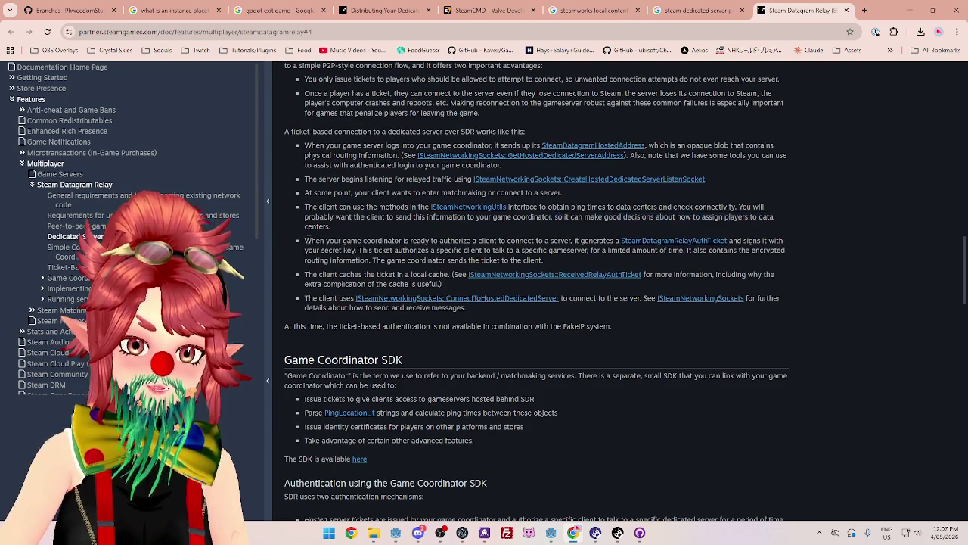
{"action": "double_click", "coordinate": [308, 240]}
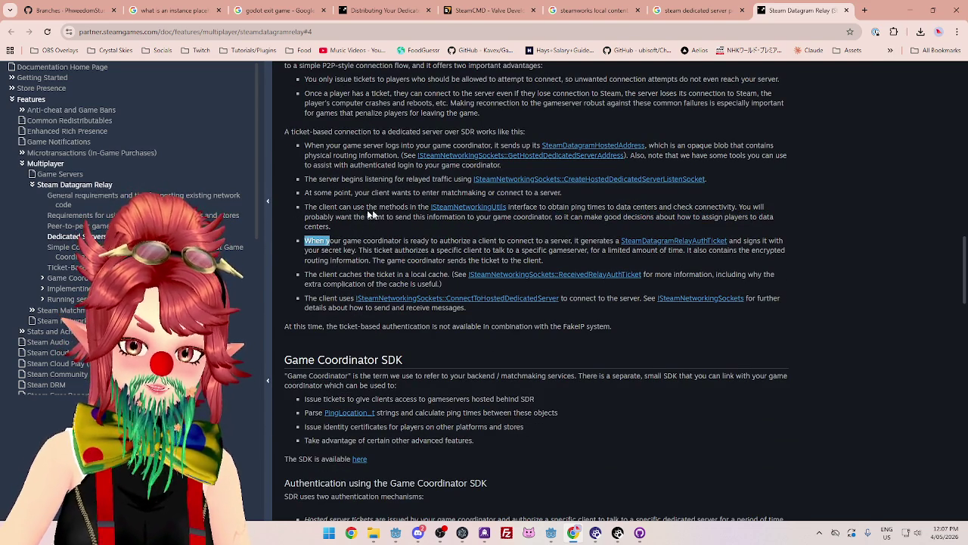
{"action": "mouse_move", "coordinate": [315, 216]}
{"action": "left_mouse_down"}
{"action": "mouse_move", "coordinate": [346, 218]}
{"action": "mouse_move", "coordinate": [354, 233]}
{"action": "left_mouse_up"}
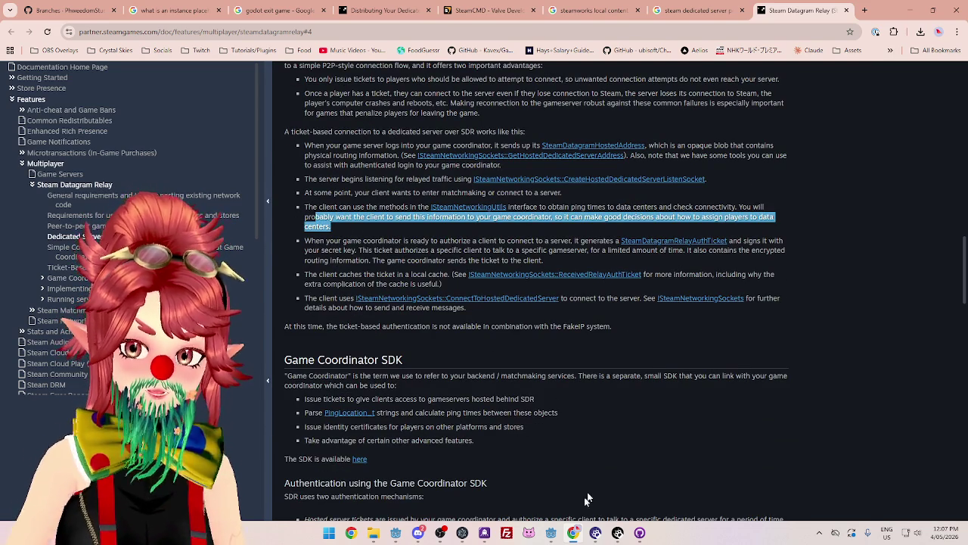
{"action": "mouse_move", "coordinate": [550, 535]}
{"action": "left_click", "coordinate": [499, 473]}
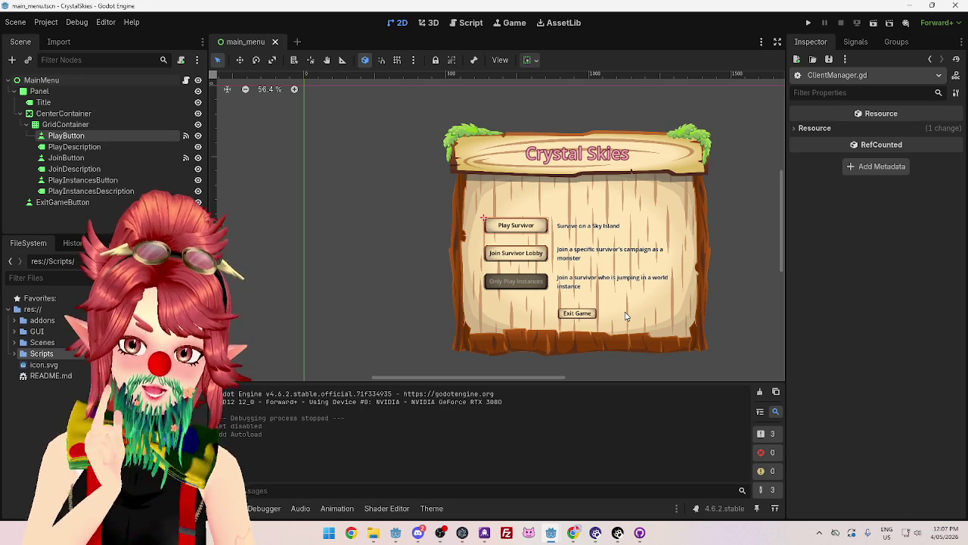
Return to the Steam Datagram Relay page in Chrome and clear the text highlight
{"action": "key", "text": "alt+Tab"}
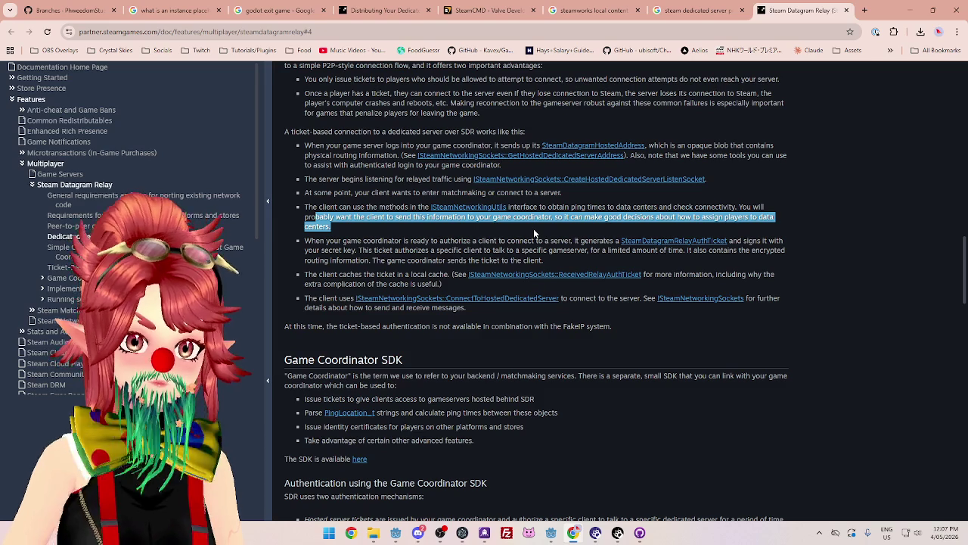
{"action": "left_click", "coordinate": [367, 239]}
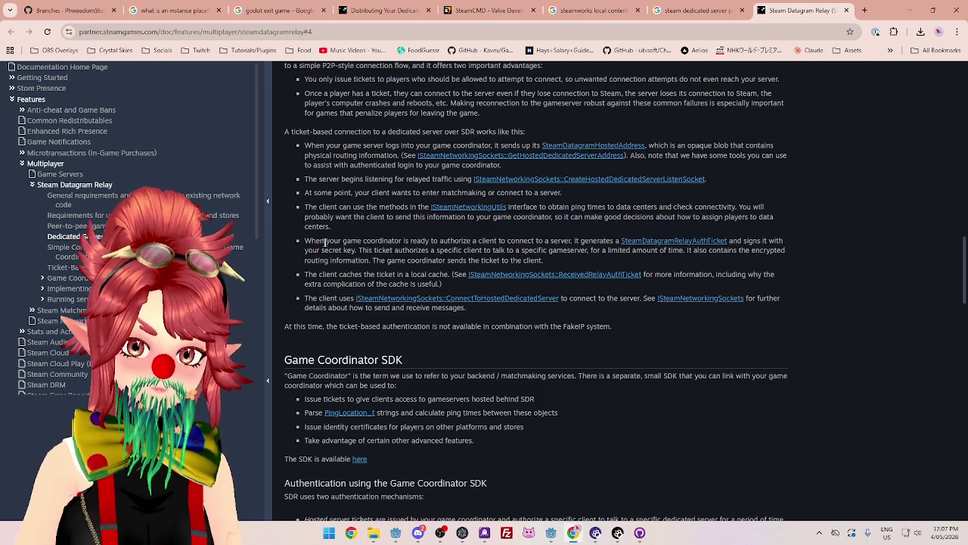
{"action": "left_click_drag", "start_coordinate": [312, 240], "coordinate": [611, 241]}
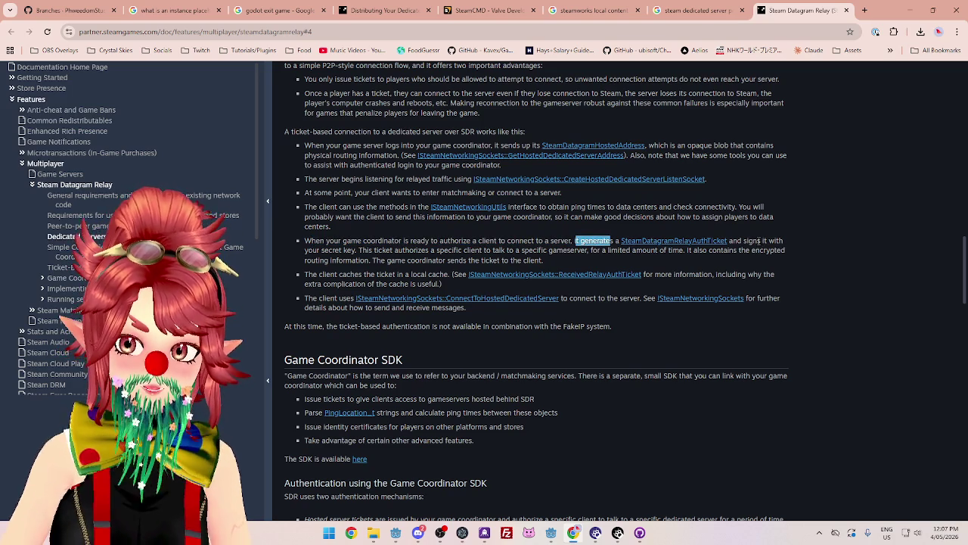
{"action": "left_click", "coordinate": [333, 252]}
{"action": "mouse_move", "coordinate": [333, 252]}
{"action": "left_mouse_down"}
{"action": "mouse_move", "coordinate": [598, 250]}
{"action": "mouse_move", "coordinate": [545, 261]}
{"action": "mouse_move", "coordinate": [772, 251]}
{"action": "left_mouse_up"}
{"action": "mouse_move", "coordinate": [330, 260]}
{"action": "left_mouse_down"}
{"action": "mouse_move", "coordinate": [387, 274]}
{"action": "mouse_move", "coordinate": [414, 260]}
{"action": "mouse_move", "coordinate": [546, 265]}
{"action": "mouse_move", "coordinate": [309, 277]}
{"action": "mouse_move", "coordinate": [451, 277]}
{"action": "left_mouse_up"}
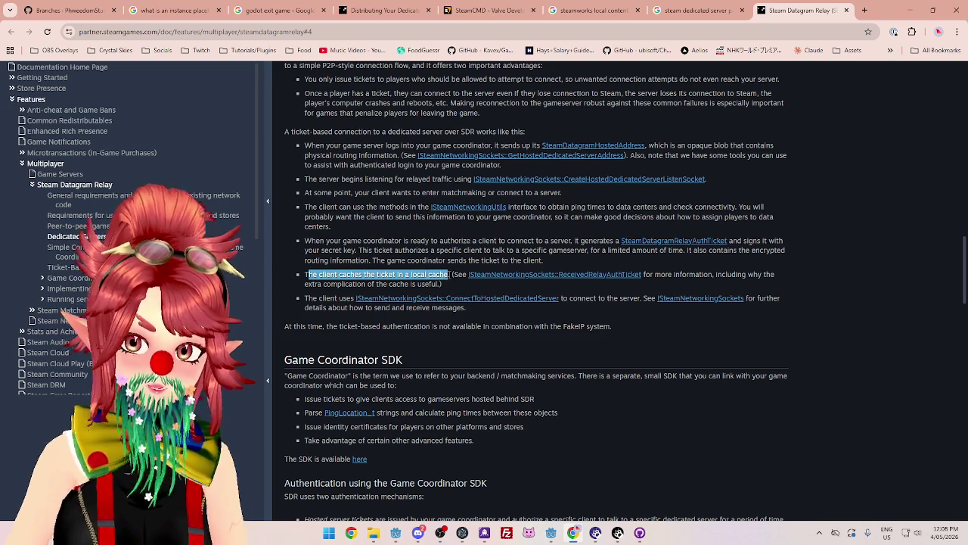
{"action": "left_click_drag", "start_coordinate": [309, 300], "coordinate": [345, 300]}
{"action": "left_click_drag", "start_coordinate": [597, 299], "coordinate": [623, 299]}
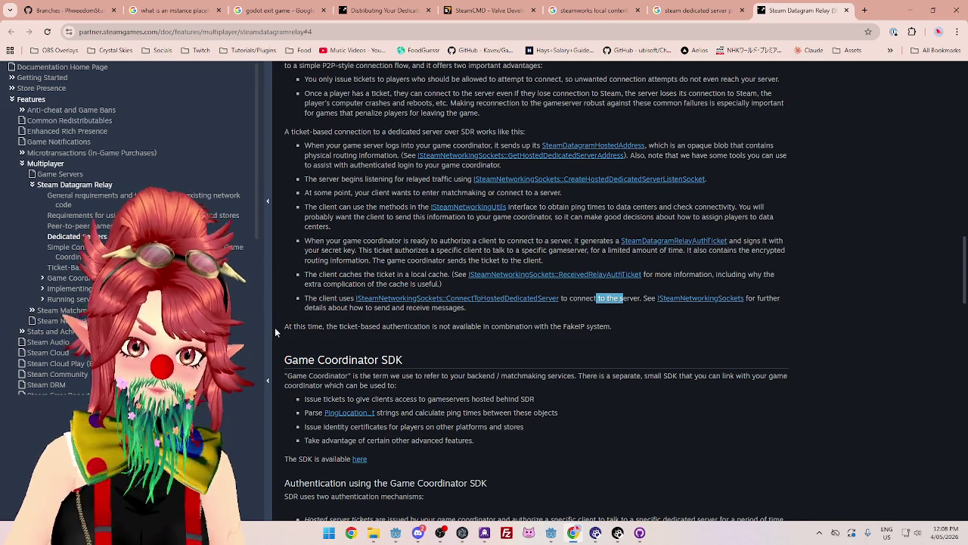
{"action": "left_click_drag", "start_coordinate": [292, 328], "coordinate": [439, 335]}
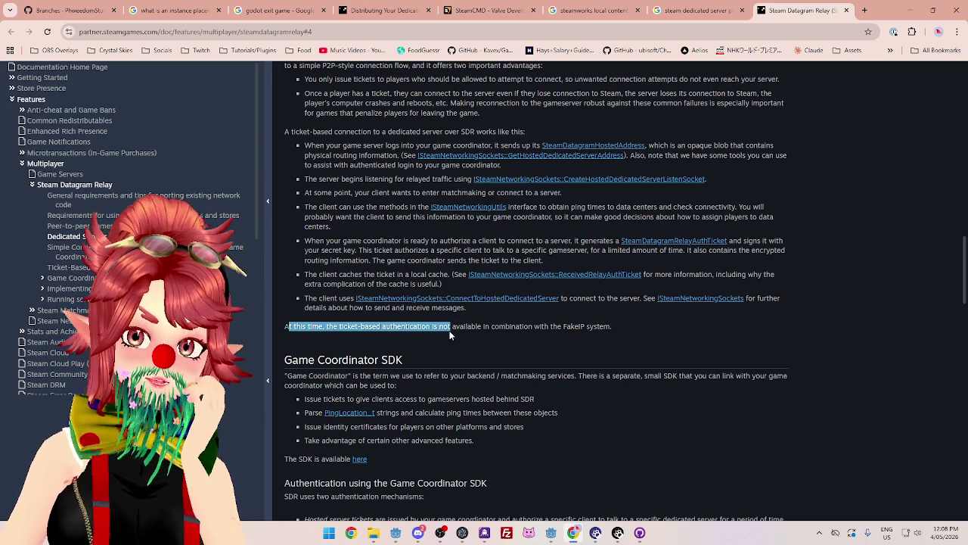
{"action": "left_click_drag", "start_coordinate": [450, 335], "coordinate": [469, 328]}
Highlight the Game Coordinator definition and its bullets on tickets and identity certificates
{"action": "scroll", "coordinate": [490, 398], "scroll_direction": "down", "scroll_amount": 2}
{"action": "mouse_move", "coordinate": [373, 274]}
{"action": "left_mouse_down"}
{"action": "mouse_move", "coordinate": [603, 286]}
{"action": "mouse_move", "coordinate": [790, 277]}
{"action": "left_mouse_up"}
{"action": "mouse_move", "coordinate": [308, 284]}
{"action": "left_mouse_down"}
{"action": "mouse_move", "coordinate": [367, 297]}
{"action": "mouse_move", "coordinate": [412, 285]}
{"action": "left_mouse_up"}
{"action": "mouse_move", "coordinate": [320, 298]}
{"action": "left_mouse_down"}
{"action": "mouse_move", "coordinate": [432, 312]}
{"action": "mouse_move", "coordinate": [464, 298]}
{"action": "left_mouse_up"}
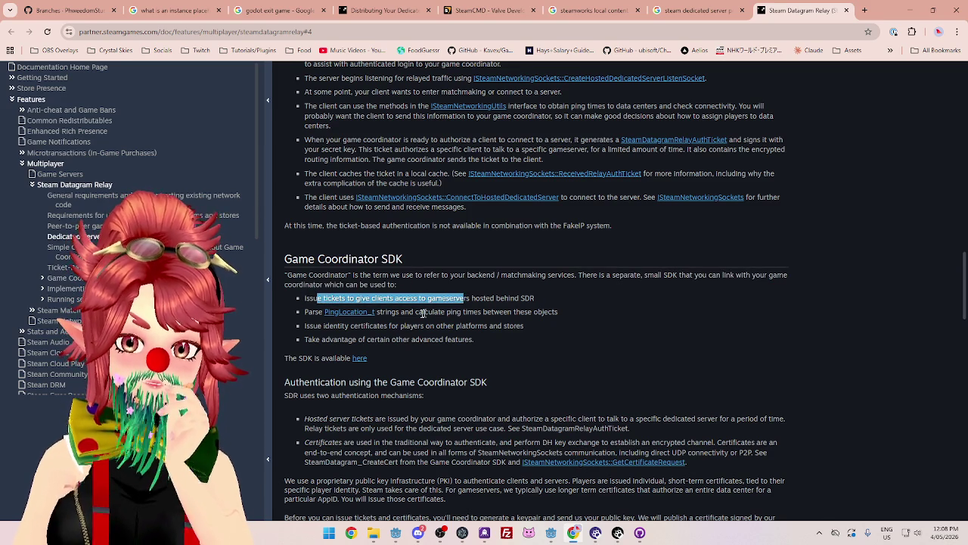
{"action": "left_click_drag", "start_coordinate": [382, 312], "coordinate": [469, 312]}
{"action": "mouse_move", "coordinate": [305, 326]}
{"action": "left_mouse_down"}
{"action": "mouse_move", "coordinate": [422, 325]}
{"action": "mouse_move", "coordinate": [342, 339]}
{"action": "mouse_move", "coordinate": [401, 339]}
{"action": "left_mouse_up"}
Highlight the Authentication using the Game Coordinator SDK heading, its two mechanisms, and Hosted server tickets
{"action": "scroll", "coordinate": [404, 339], "scroll_direction": "down", "scroll_amount": 1}
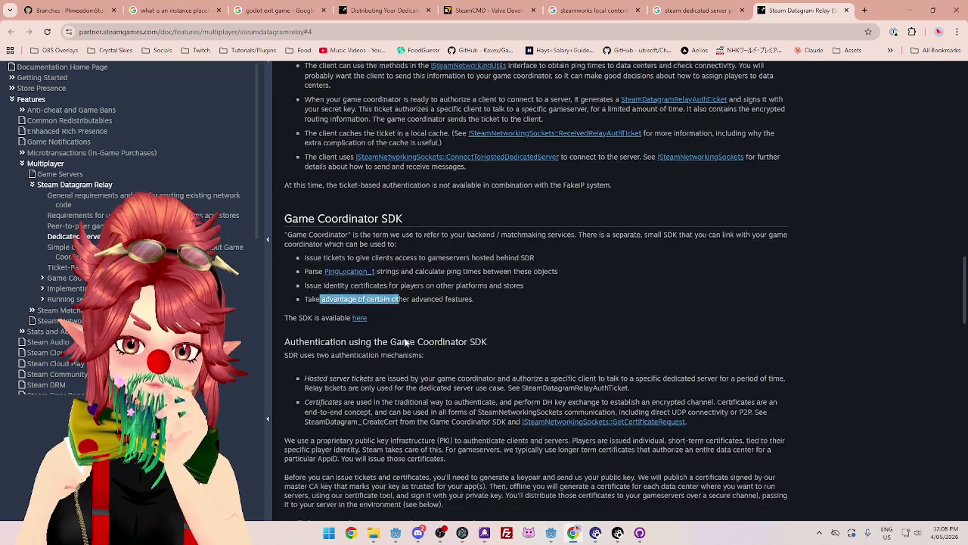
{"action": "left_click_drag", "start_coordinate": [300, 282], "coordinate": [492, 283]}
{"action": "left_click_drag", "start_coordinate": [288, 294], "coordinate": [399, 294]}
{"action": "left_click_drag", "start_coordinate": [317, 318], "coordinate": [369, 318]}
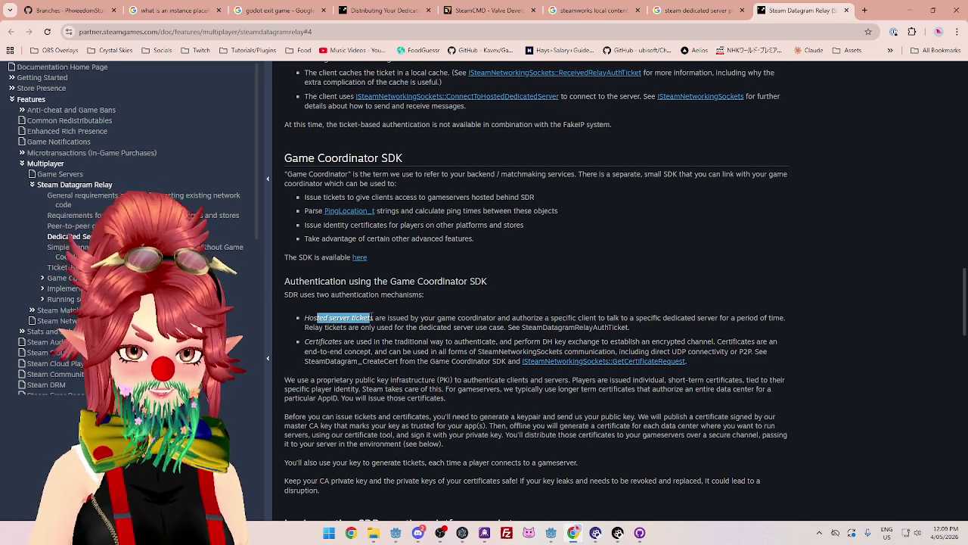
Highlight the hosted server tickets description and the keypair and certificate instructions
{"action": "left_click", "coordinate": [406, 327]}
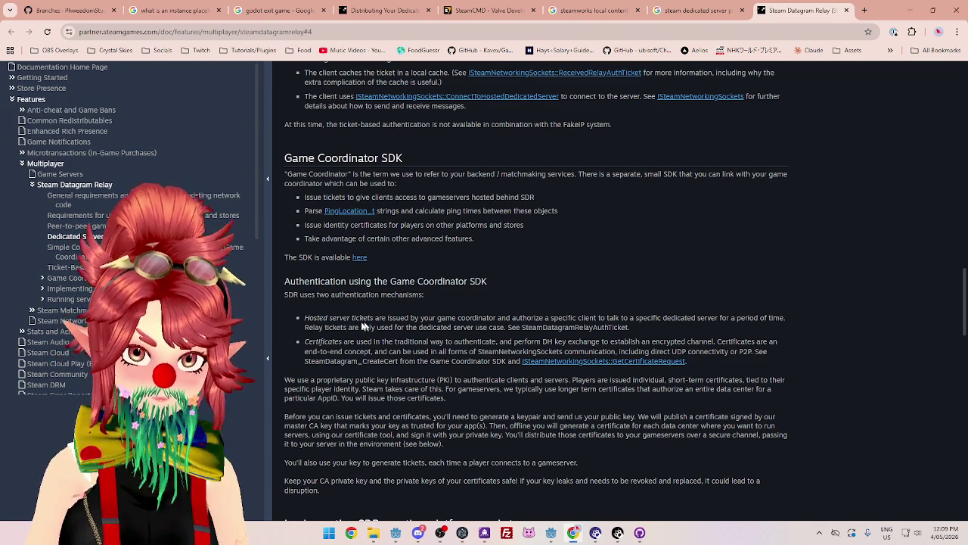
{"action": "left_click_drag", "start_coordinate": [320, 318], "coordinate": [643, 318]}
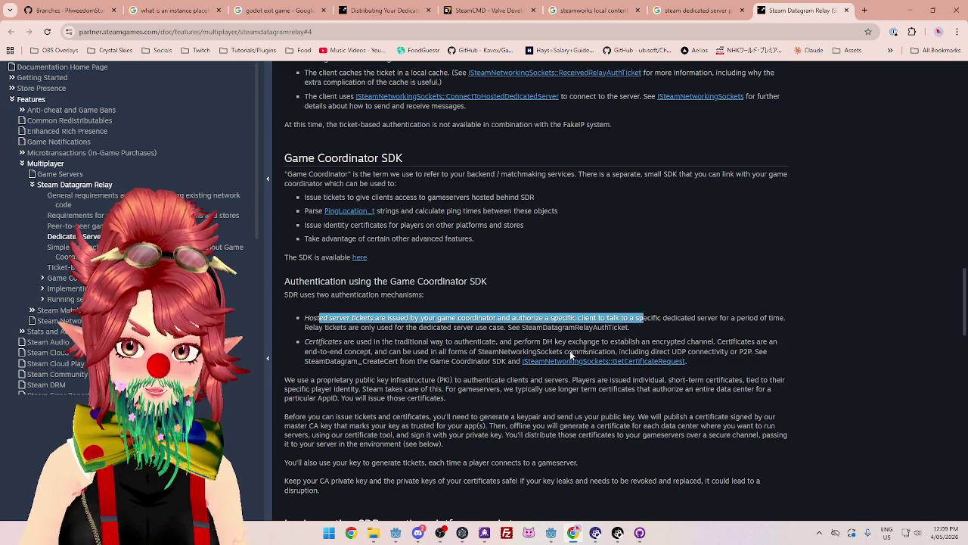
{"action": "left_click_drag", "start_coordinate": [342, 342], "coordinate": [369, 342]}
{"action": "left_click_drag", "start_coordinate": [327, 379], "coordinate": [433, 379]}
{"action": "scroll", "coordinate": [378, 363], "scroll_direction": "down", "scroll_amount": 2}
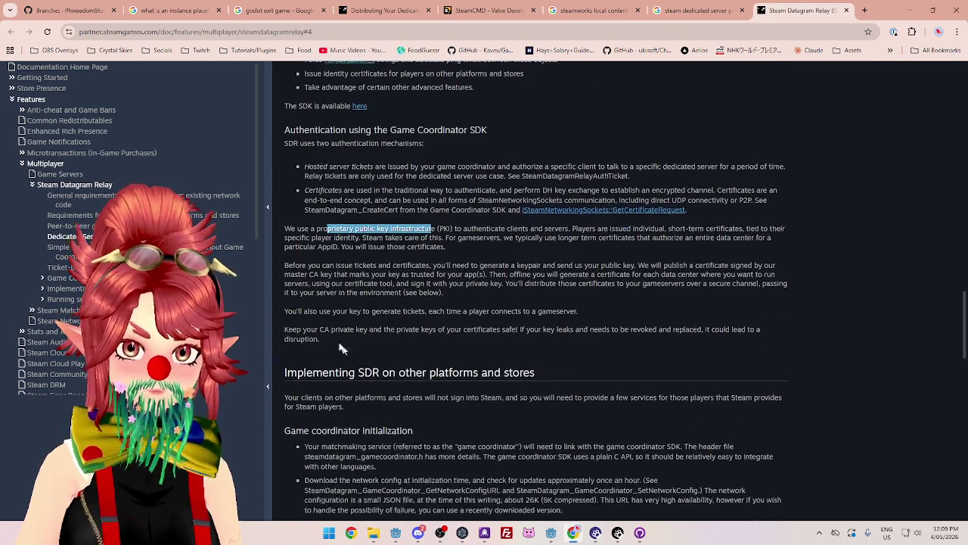
{"action": "mouse_move", "coordinate": [331, 264]}
{"action": "left_mouse_down"}
{"action": "mouse_move", "coordinate": [681, 281]}
{"action": "mouse_move", "coordinate": [446, 295]}
{"action": "mouse_move", "coordinate": [388, 315]}
{"action": "mouse_move", "coordinate": [442, 311]}
{"action": "left_mouse_up"}
Highlight the passage on certificate-based authentication of clients and servers
{"action": "scroll", "coordinate": [424, 313], "scroll_direction": "down", "scroll_amount": 2}
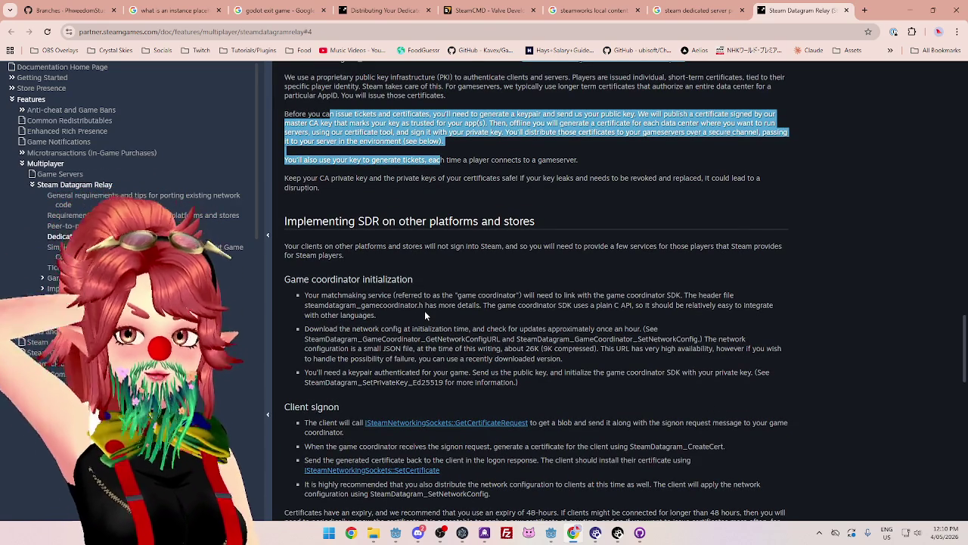
{"action": "scroll", "coordinate": [424, 310], "scroll_direction": "up", "scroll_amount": 1}
{"action": "scroll", "coordinate": [426, 315], "scroll_direction": "up", "scroll_amount": 7}
{"action": "scroll", "coordinate": [469, 315], "scroll_direction": "down", "scroll_amount": 2}
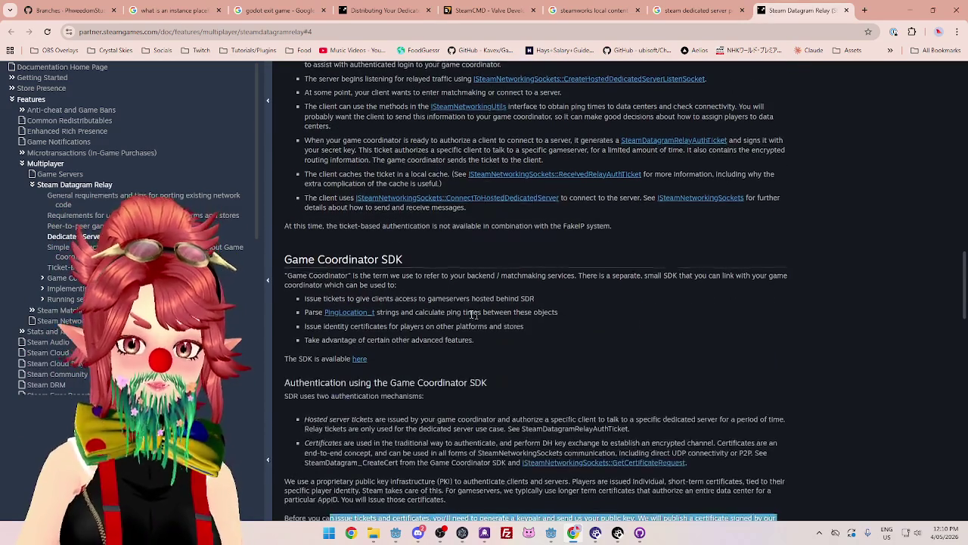
{"action": "left_click_drag", "start_coordinate": [288, 274], "coordinate": [580, 285]}
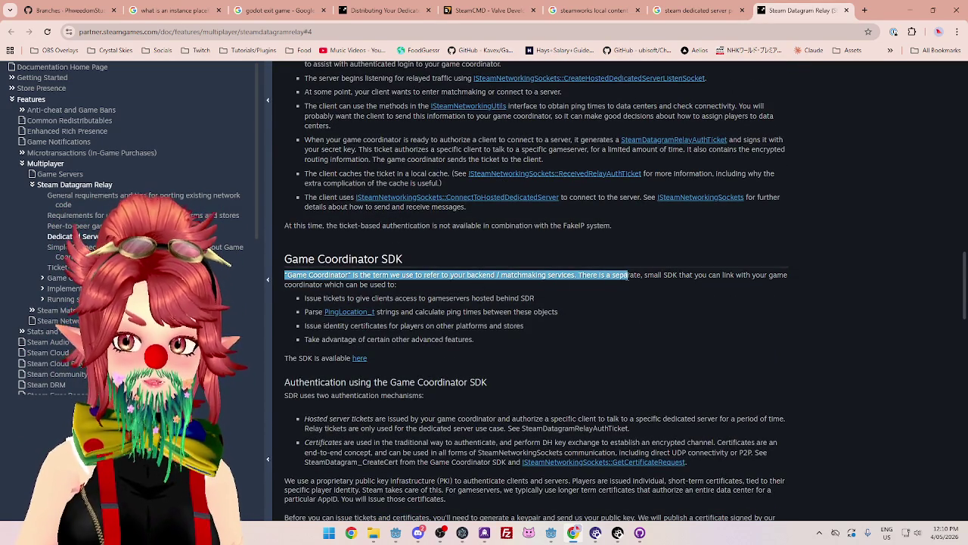
Scroll back up to the general requirements for porting network code and bring up the Start menu
{"action": "scroll", "coordinate": [477, 290], "scroll_direction": "up", "scroll_amount": 4}
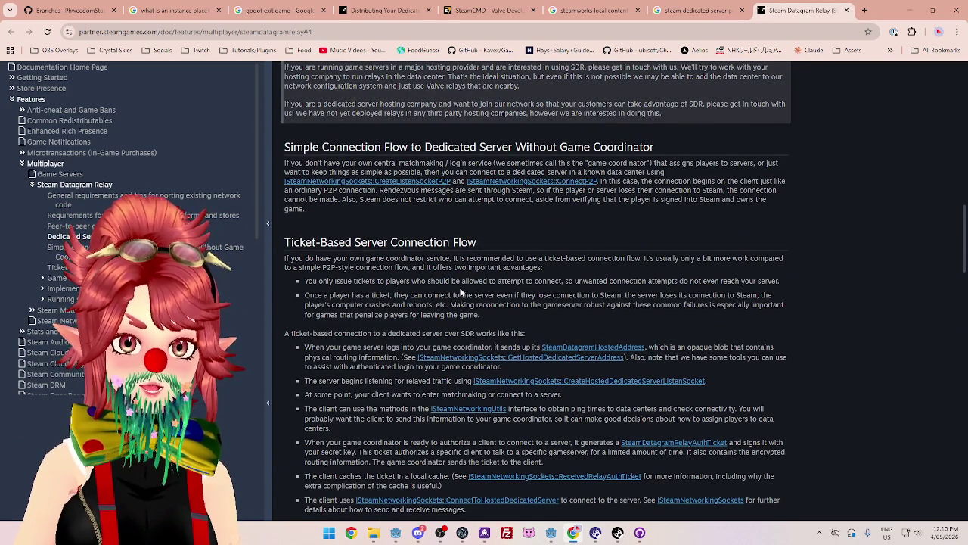
{"action": "scroll", "coordinate": [460, 292], "scroll_direction": "up", "scroll_amount": 2}
{"action": "scroll", "coordinate": [460, 292], "scroll_direction": "down", "scroll_amount": 4}
{"action": "scroll", "coordinate": [460, 290], "scroll_direction": "up", "scroll_amount": 6}
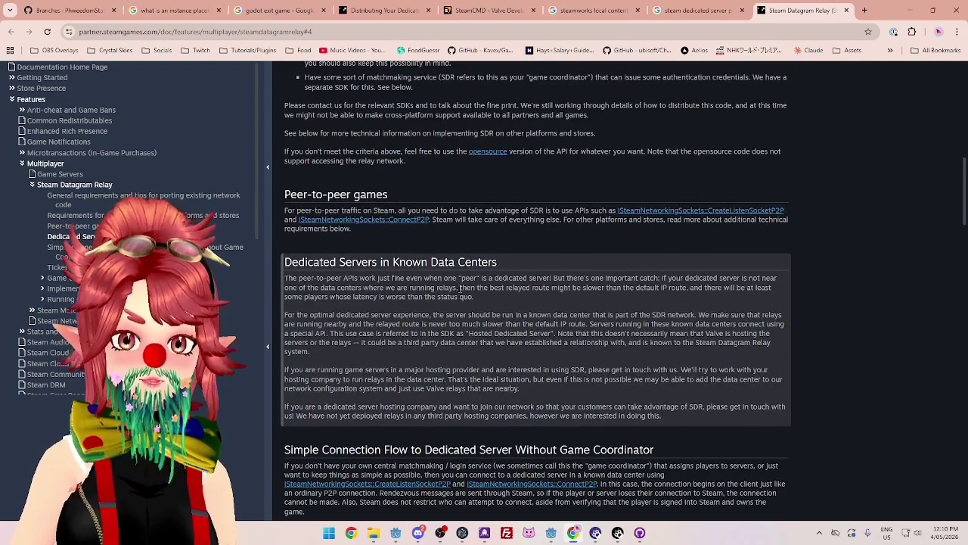
{"action": "scroll", "coordinate": [460, 288], "scroll_direction": "up", "scroll_amount": 2}
{"action": "scroll", "coordinate": [458, 287], "scroll_direction": "up", "scroll_amount": 4}
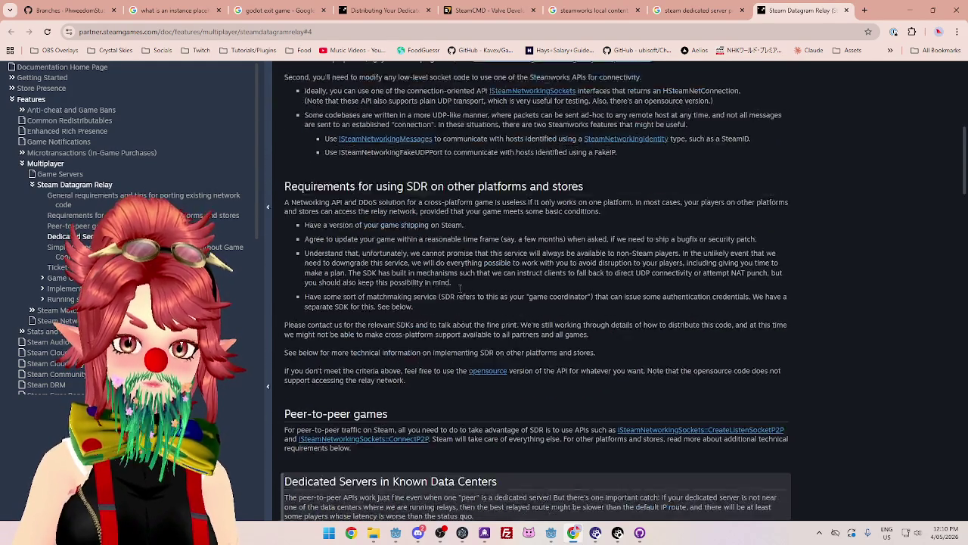
{"action": "scroll", "coordinate": [459, 287], "scroll_direction": "up", "scroll_amount": 3}
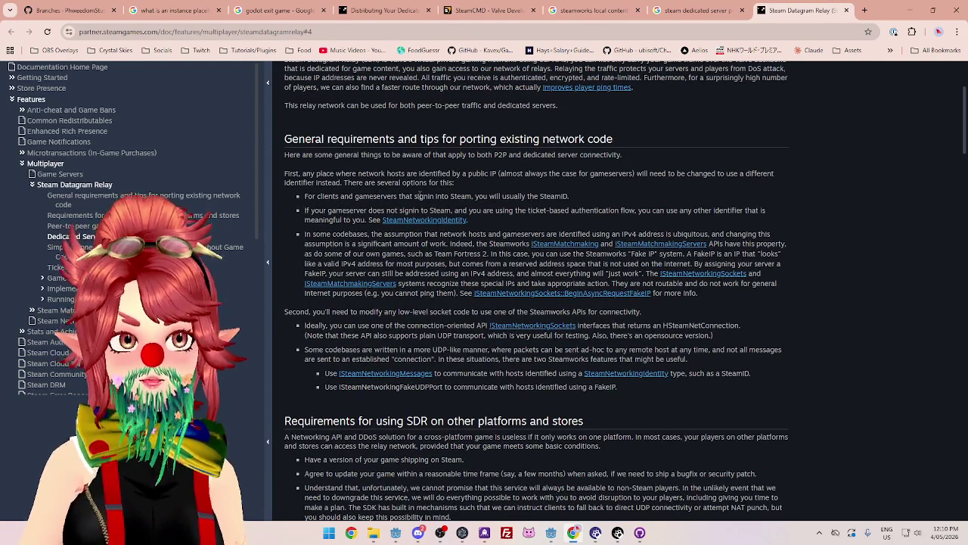
{"action": "left_click", "coordinate": [329, 532]}
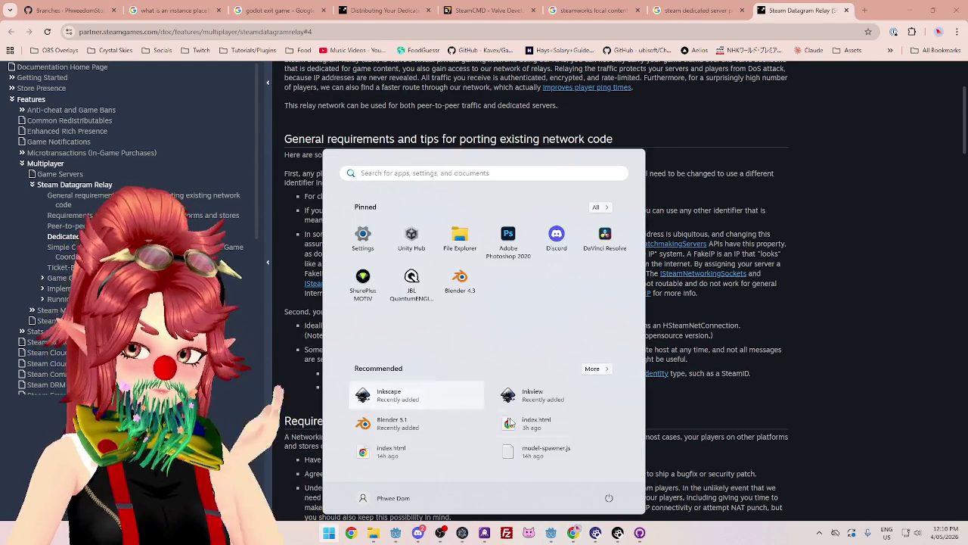
Open CrystalSkies.pptx from Project_26.0_CrystalSkies and bring up the UI – Join Campaign slide's context menu
{"action": "left_click", "coordinate": [373, 532]}
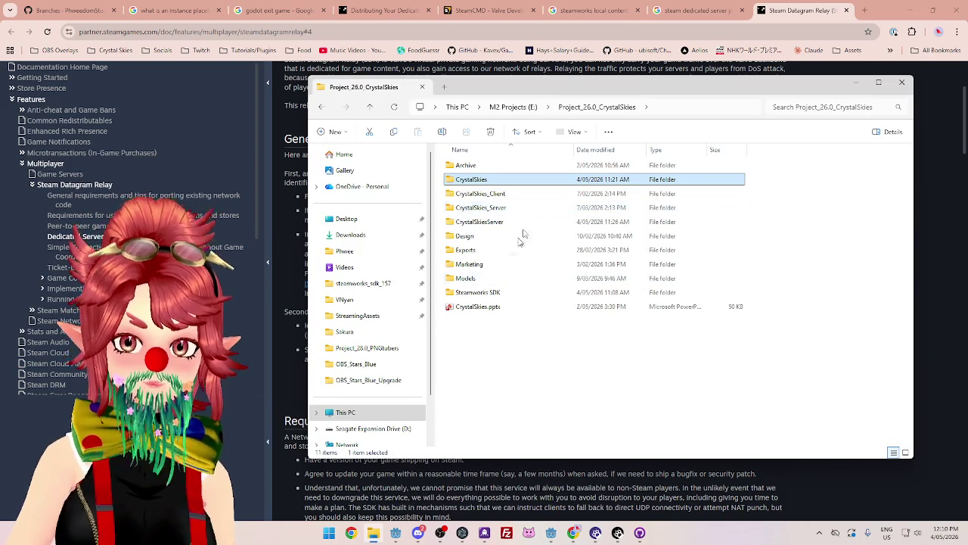
{"action": "double_click", "coordinate": [493, 306]}
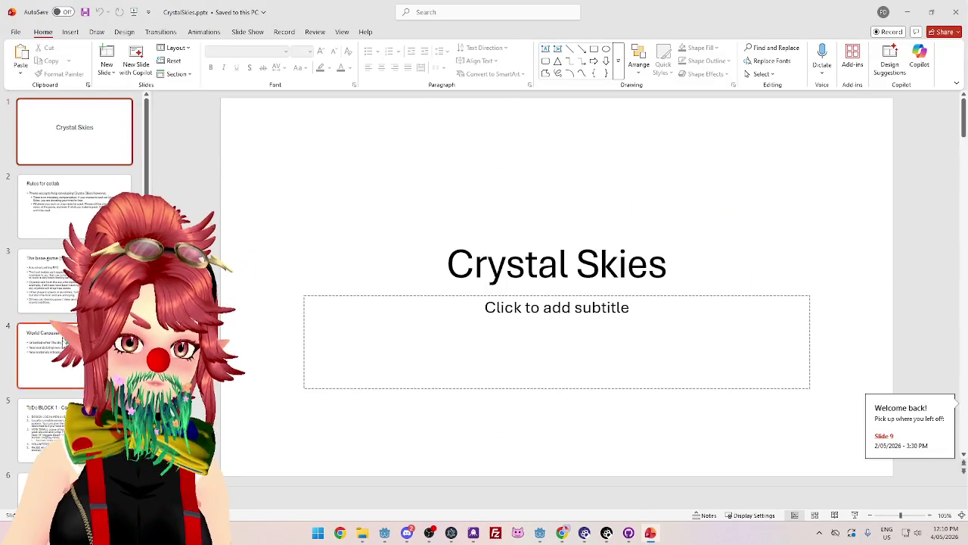
{"action": "scroll", "coordinate": [75, 230], "scroll_direction": "down", "scroll_amount": 2}
{"action": "right_click", "coordinate": [59, 442]}
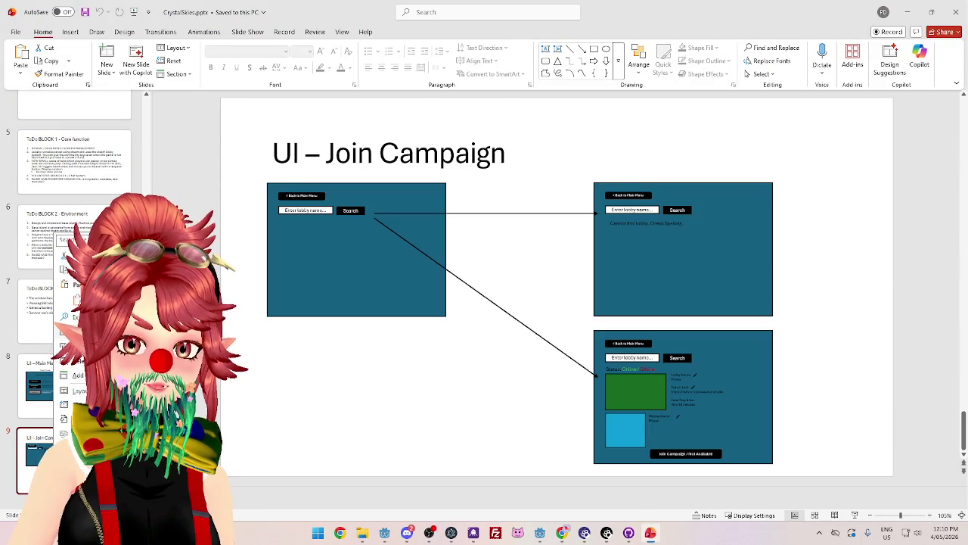
Add a new slide after UI – Join Campaign and remove its placeholders
{"action": "left_click", "coordinate": [83, 316]}
{"action": "left_click", "coordinate": [306, 191]}
{"action": "key", "text": "Delete"}
{"action": "left_click", "coordinate": [310, 198]}
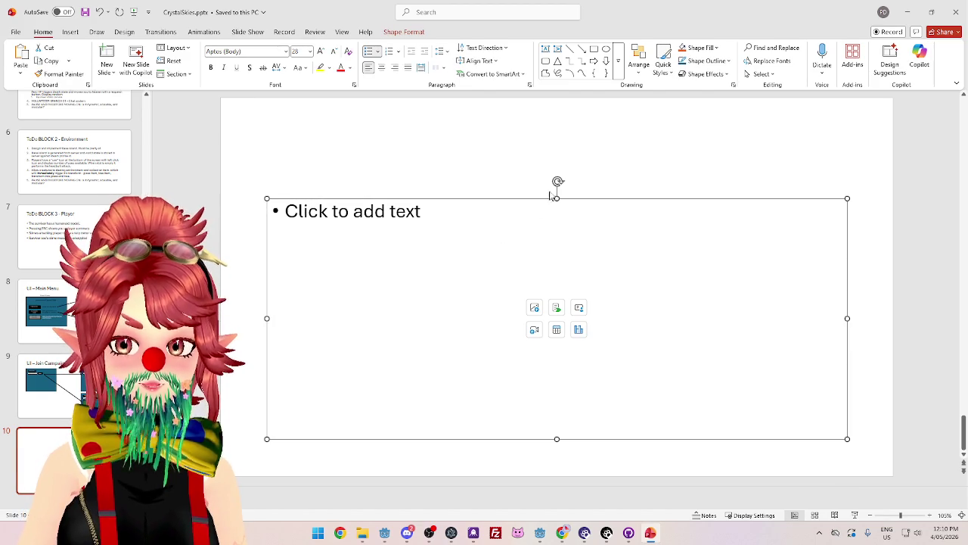
{"action": "mouse_move", "coordinate": [556, 198]}
{"action": "left_mouse_down"}
{"action": "mouse_move", "coordinate": [518, 113]}
{"action": "mouse_move", "coordinate": [517, 132]}
{"action": "left_mouse_up"}
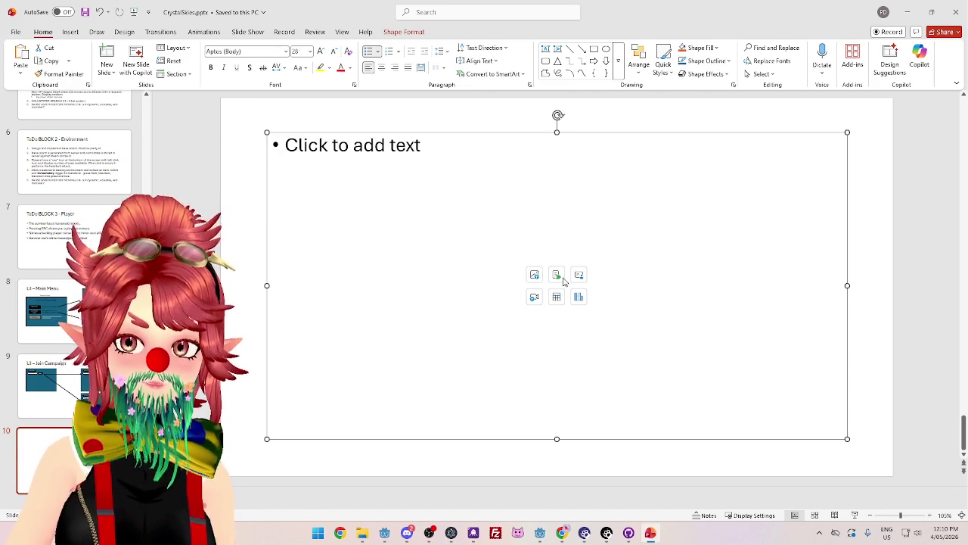
{"action": "left_click", "coordinate": [384, 136]}
{"action": "key", "text": "Escape"}
{"action": "key", "text": "Escape"}
Draw a rectangle near the top left labelled 'Player'
{"action": "left_click", "coordinate": [71, 33]}
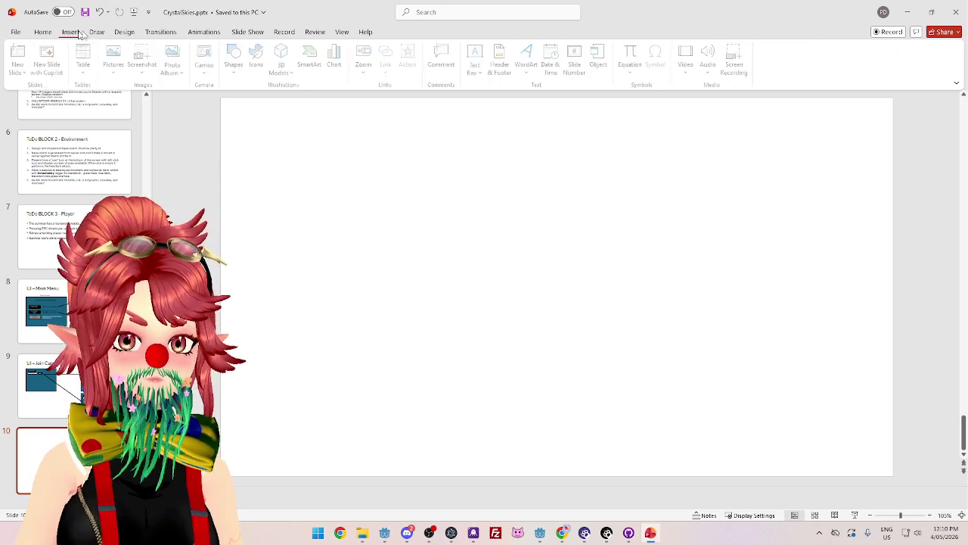
{"action": "left_click", "coordinate": [237, 57]}
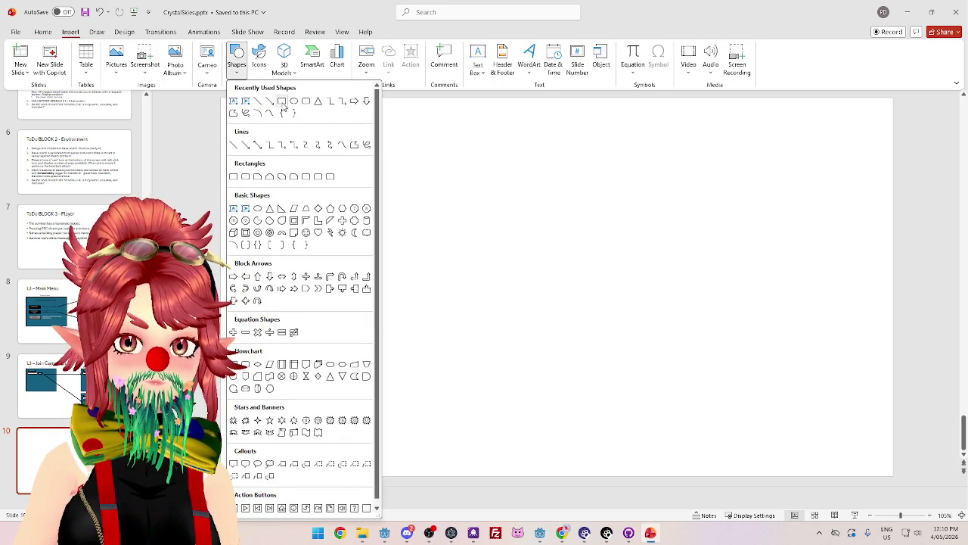
{"action": "left_click", "coordinate": [282, 107]}
{"action": "left_click_drag", "start_coordinate": [247, 143], "coordinate": [318, 170]}
{"action": "type", "text": "Player"}
{"action": "left_click", "coordinate": [292, 183]}
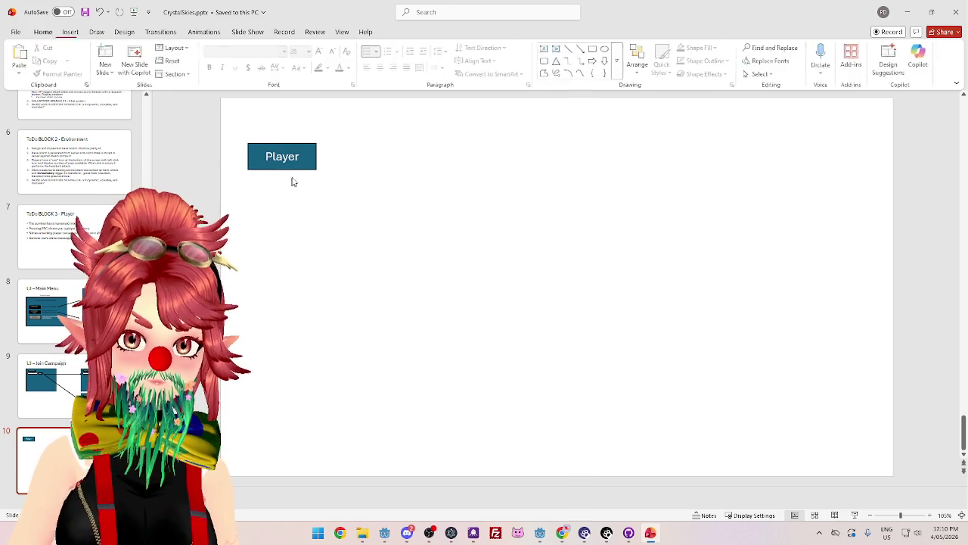
Duplicate the Player box into three boxes stacked down the left
{"action": "left_click", "coordinate": [311, 166]}
{"action": "key", "text": "ctrl+d"}
{"action": "left_click_drag", "start_coordinate": [313, 172], "coordinate": [303, 231]}
{"action": "left_click", "coordinate": [313, 172]}
{"action": "key", "text": "ctrl+d"}
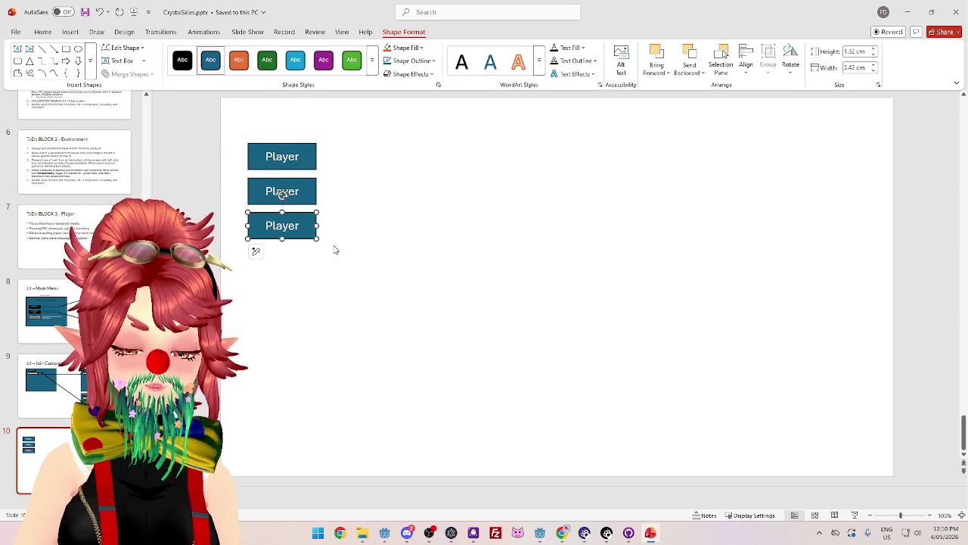
Copy a Player box to the right, relabel it 'Dedicated Server (Game Coordinator)' and widen it
{"action": "key", "text": "ctrl+d"}
{"action": "mouse_move", "coordinate": [318, 244]}
{"action": "left_mouse_down"}
{"action": "mouse_move", "coordinate": [497, 195]}
{"action": "mouse_move", "coordinate": [501, 205]}
{"action": "mouse_move", "coordinate": [505, 191]}
{"action": "left_mouse_up"}
{"action": "type", "text": "Game Coordinat"}
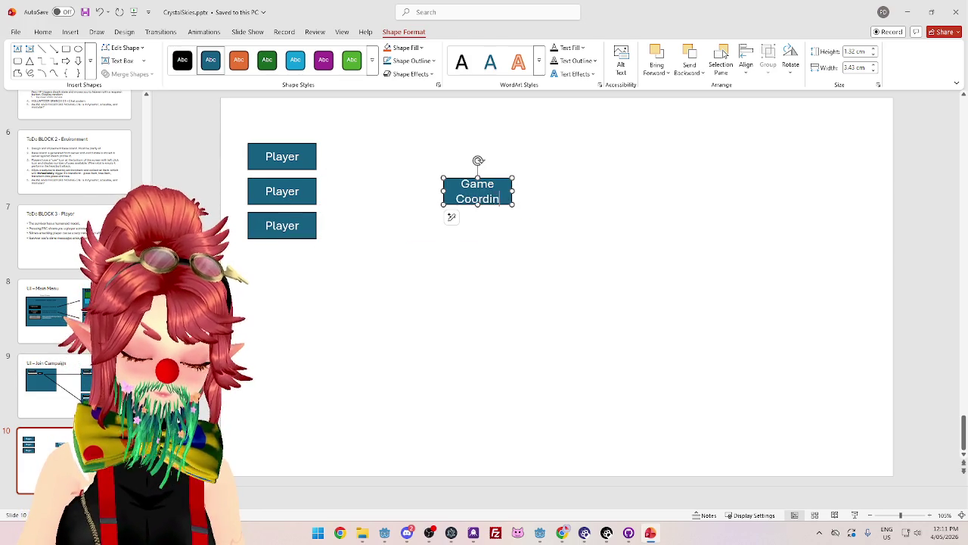
{"action": "left_click_drag", "start_coordinate": [513, 192], "coordinate": [585, 192]}
{"action": "left_click", "coordinate": [465, 191]}
{"action": "type", "text": "Dedicated Server"}
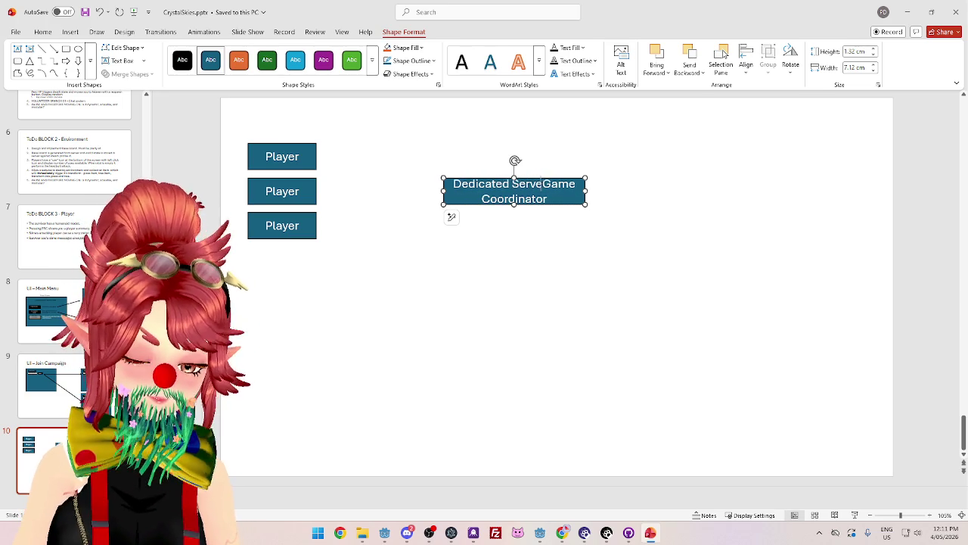
{"action": "type", "text": " ("}
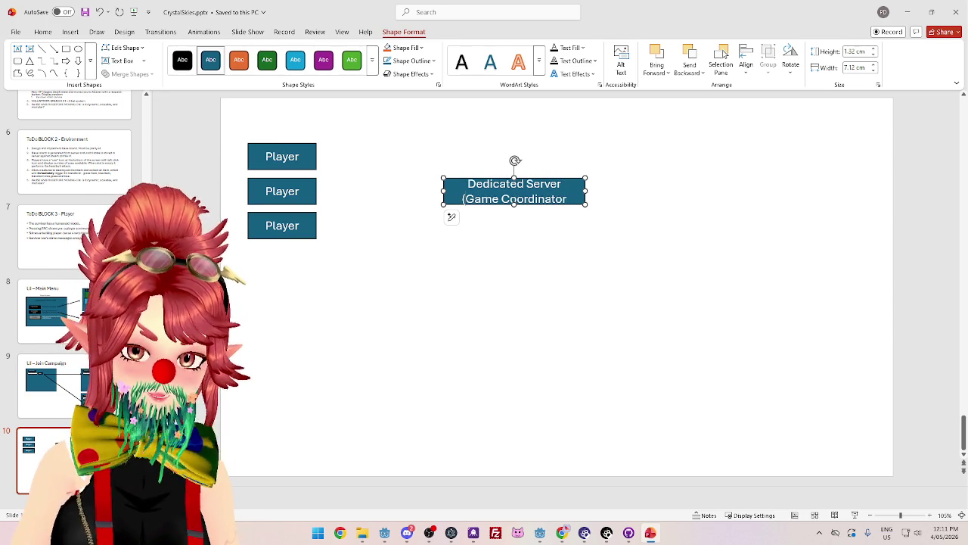
{"action": "key", "text": "End"}
{"action": "type", "text": ")"}
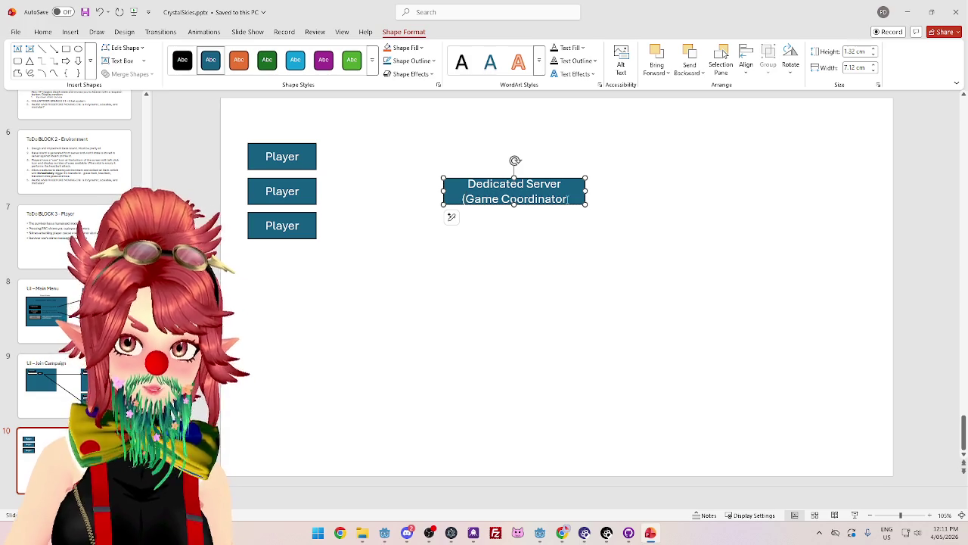
{"action": "type", "text": ")"}
{"action": "left_click", "coordinate": [595, 282]}
Draw lines from the top, middle and bottom Player boxes to the Dedicated Server box
{"action": "left_click", "coordinate": [581, 193]}
{"action": "left_click", "coordinate": [303, 155]}
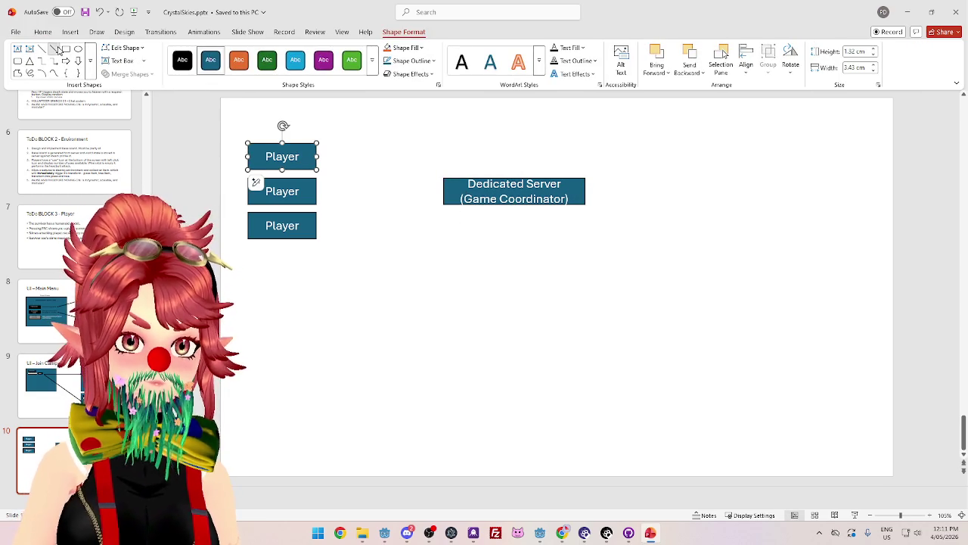
{"action": "left_click_drag", "start_coordinate": [316, 156], "coordinate": [443, 190]}
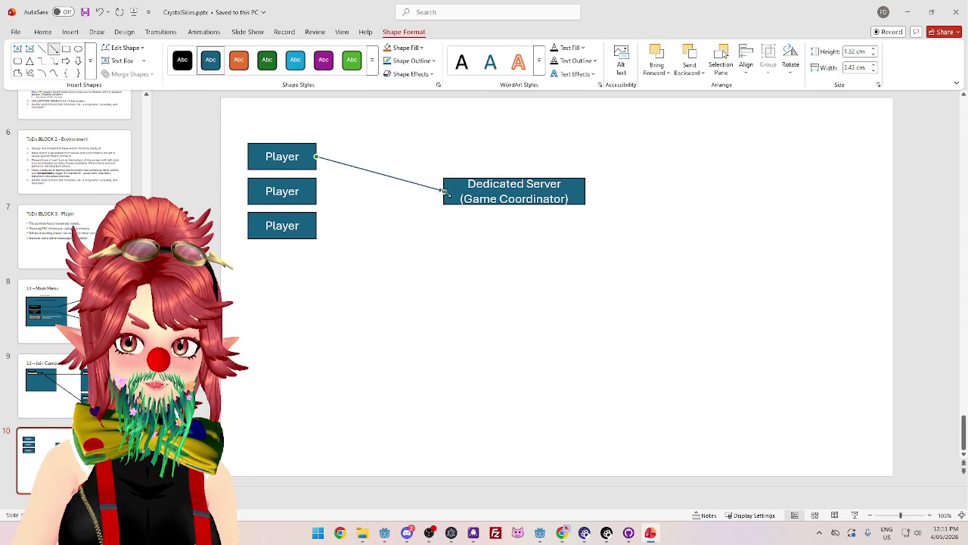
{"action": "left_click", "coordinate": [53, 48]}
{"action": "left_click_drag", "start_coordinate": [316, 191], "coordinate": [444, 191]}
{"action": "left_click", "coordinate": [54, 49]}
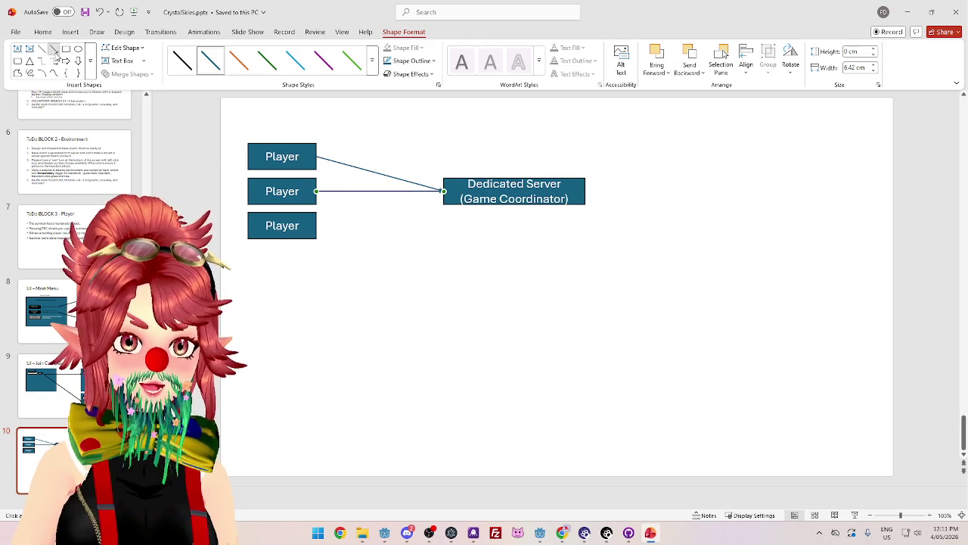
{"action": "left_click_drag", "start_coordinate": [316, 225], "coordinate": [443, 191]}
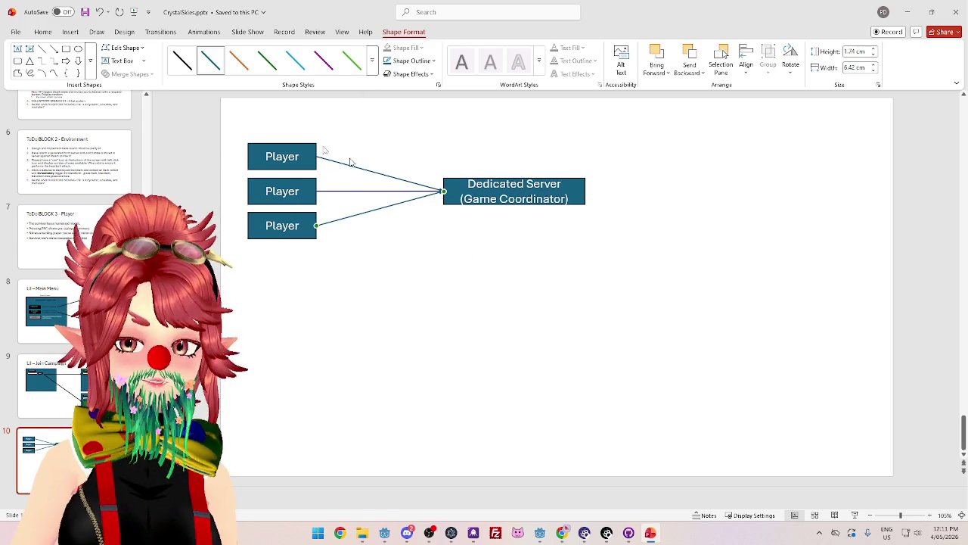
{"action": "left_click", "coordinate": [524, 295]}
{"action": "left_click", "coordinate": [575, 186]}
{"action": "left_click", "coordinate": [395, 294]}
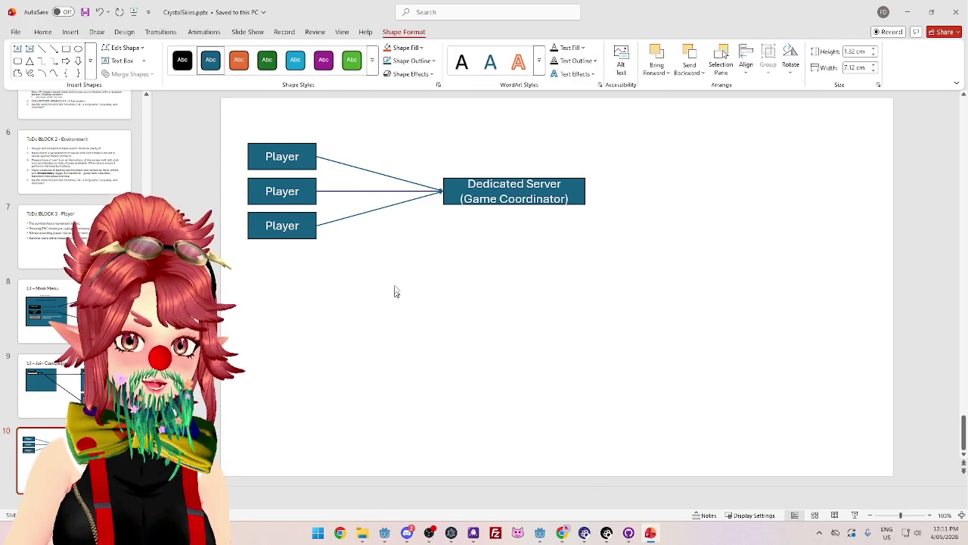
{"action": "left_click", "coordinate": [71, 33]}
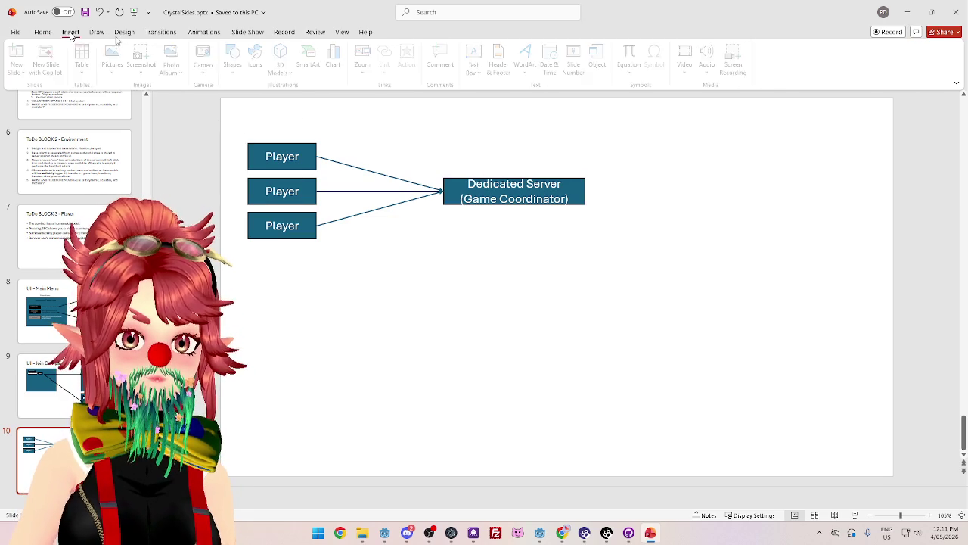
Draw a large orange rectangle over the right side and send it behind the server box
{"action": "left_click", "coordinate": [238, 62]}
{"action": "left_click", "coordinate": [233, 175]}
{"action": "mouse_move", "coordinate": [382, 117]}
{"action": "left_mouse_down"}
{"action": "mouse_move", "coordinate": [782, 340]}
{"action": "mouse_move", "coordinate": [862, 398]}
{"action": "left_mouse_up"}
{"action": "right_click", "coordinate": [643, 233]}
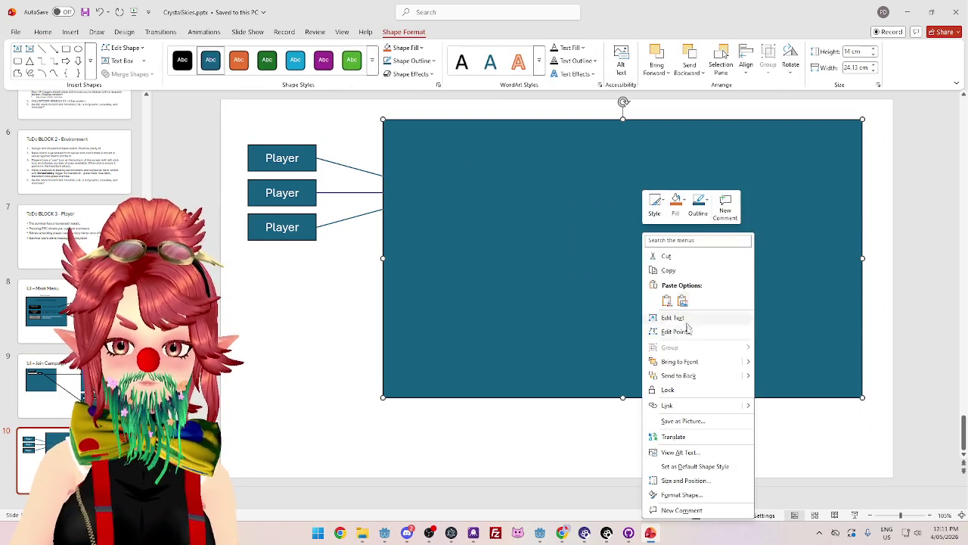
{"action": "left_click", "coordinate": [679, 377]}
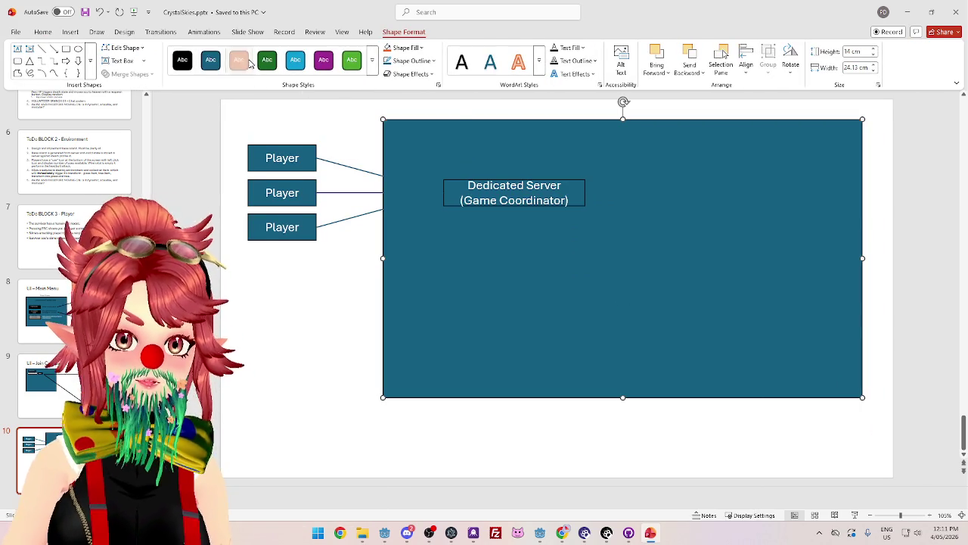
{"action": "left_click", "coordinate": [239, 60]}
{"action": "right_click", "coordinate": [515, 159]}
{"action": "left_click", "coordinate": [477, 159]}
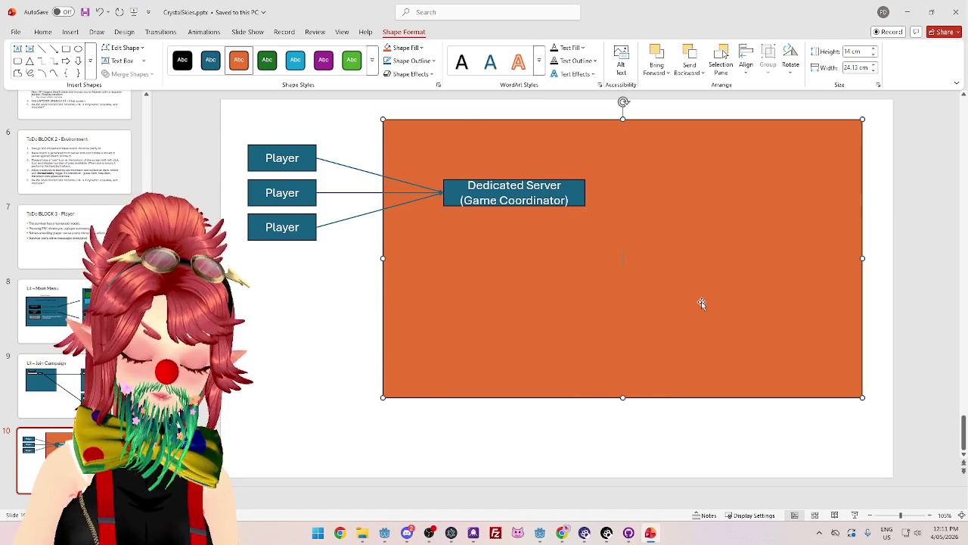
Label the orange box 'VM' and align its text to the top
{"action": "type", "text": "VM"}
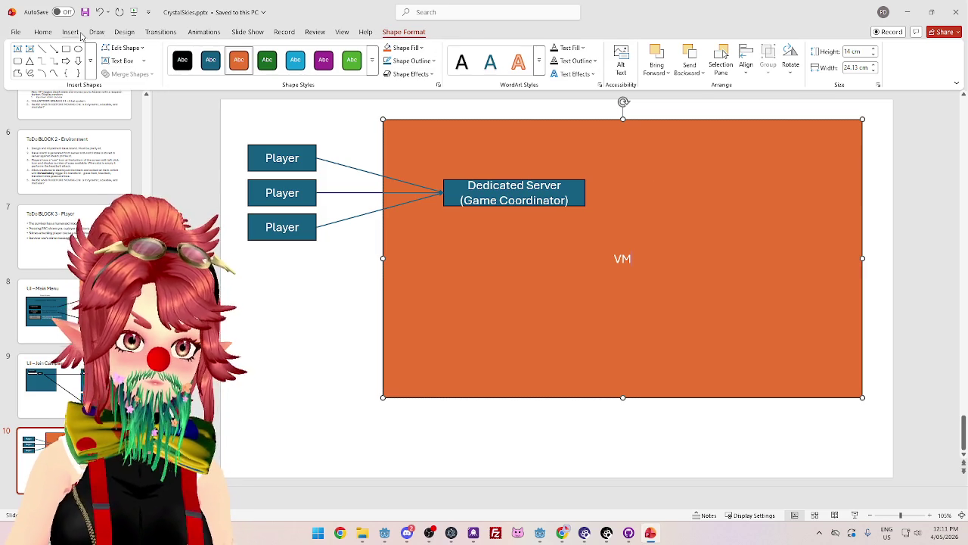
{"action": "left_click", "coordinate": [123, 34]}
{"action": "left_click", "coordinate": [68, 35]}
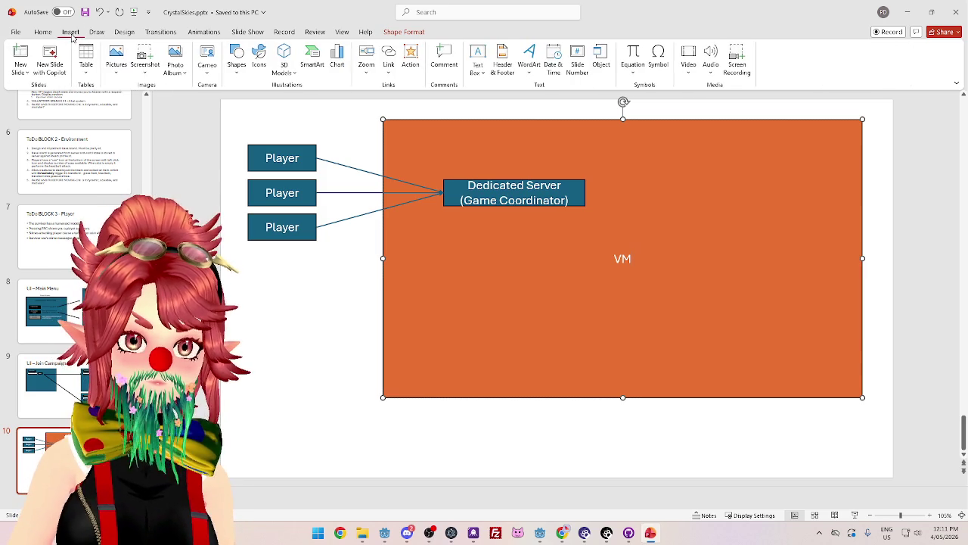
{"action": "left_click", "coordinate": [404, 32]}
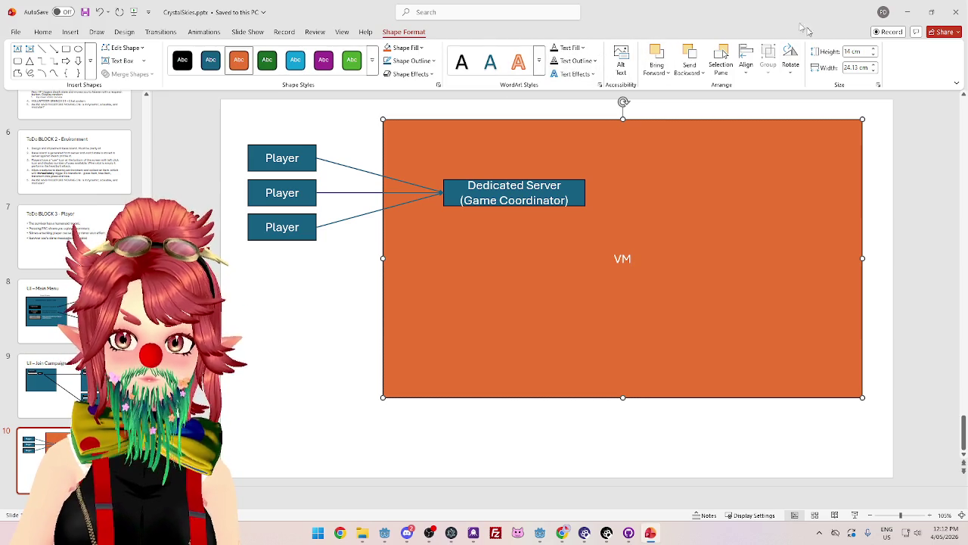
{"action": "left_click", "coordinate": [44, 33]}
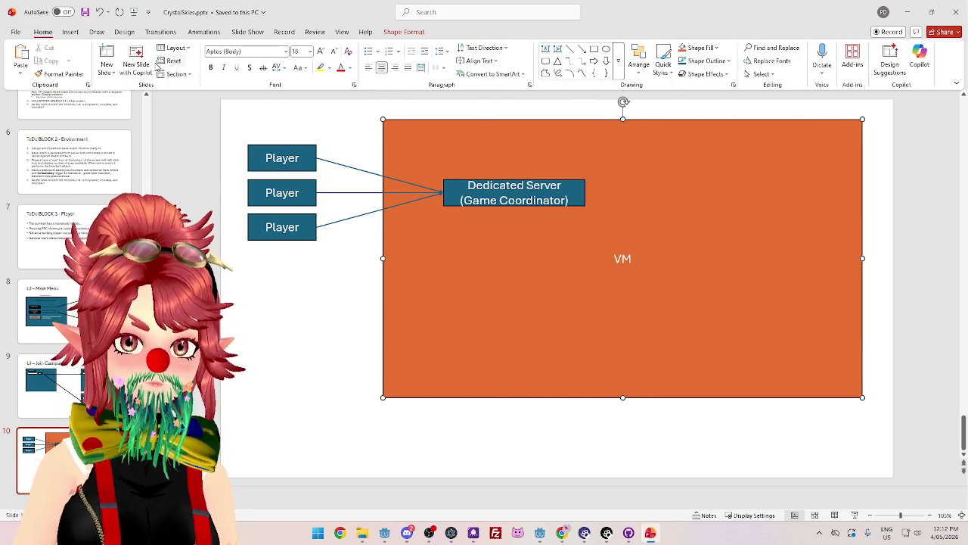
{"action": "left_click", "coordinate": [478, 61]}
{"action": "left_click", "coordinate": [488, 87]}
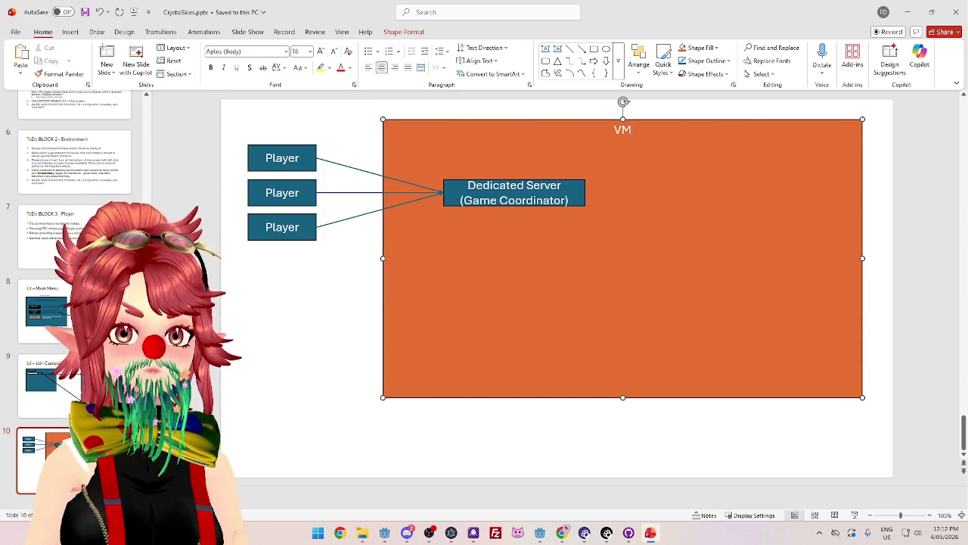
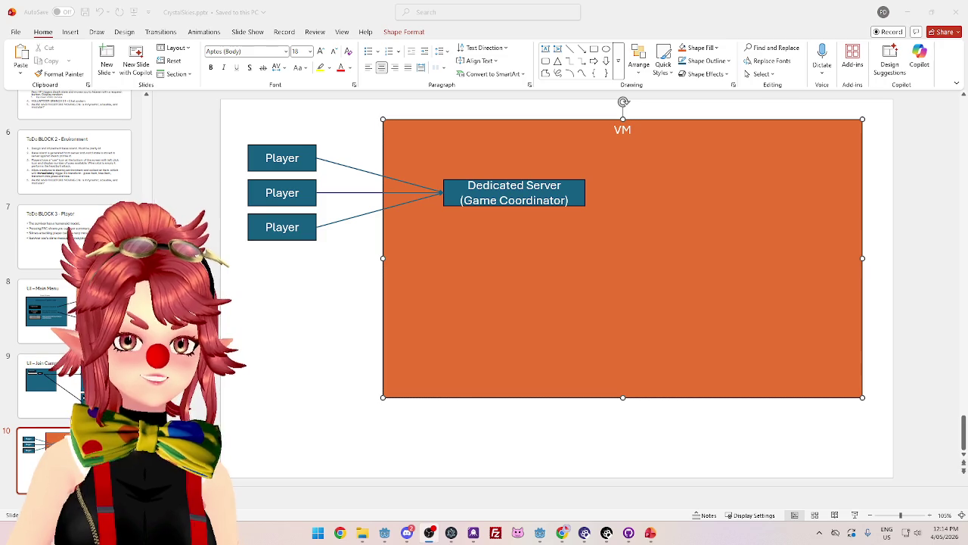
Nudge the Dedicated Server box a little left along the alignment guides, then deselect it
{"action": "left_click", "coordinate": [628, 89]}
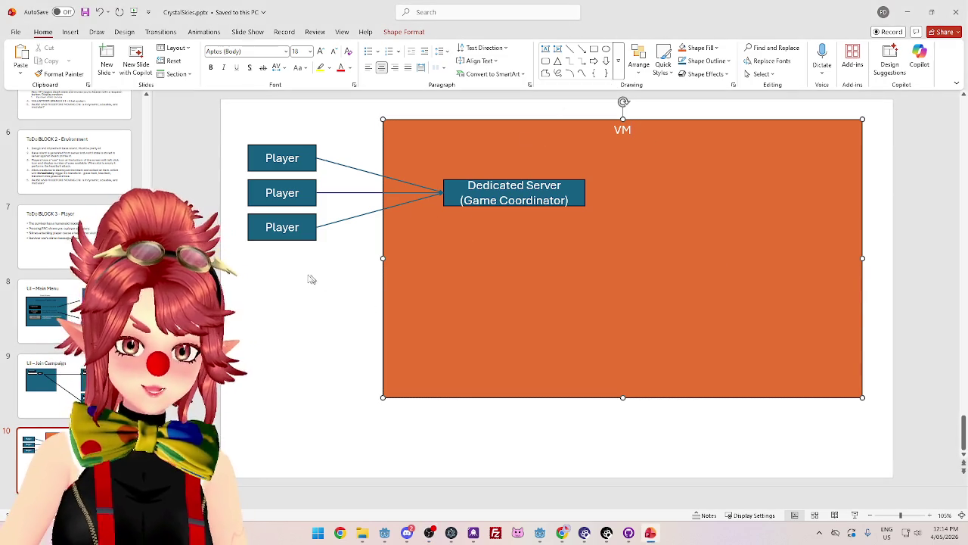
{"action": "left_click_drag", "start_coordinate": [580, 194], "coordinate": [568, 194]}
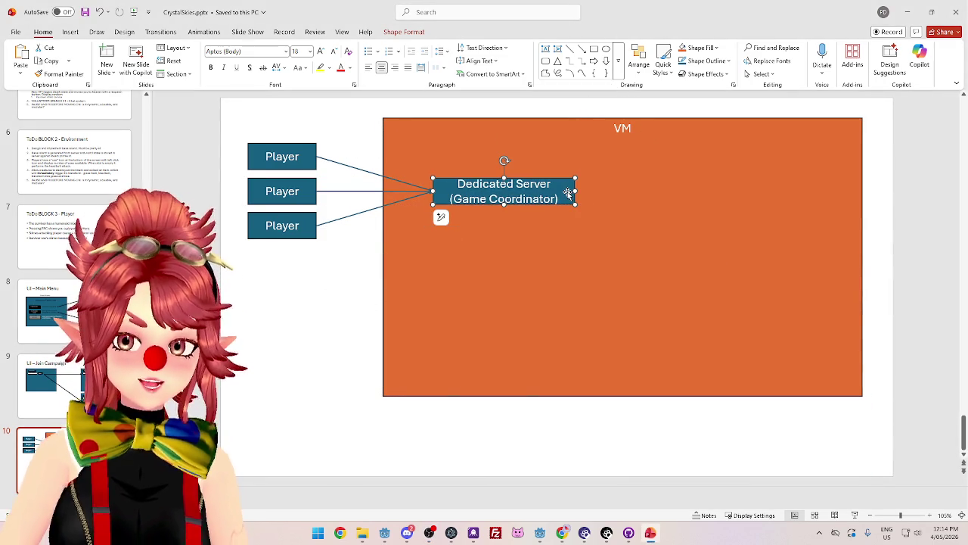
{"action": "left_click", "coordinate": [570, 112]}
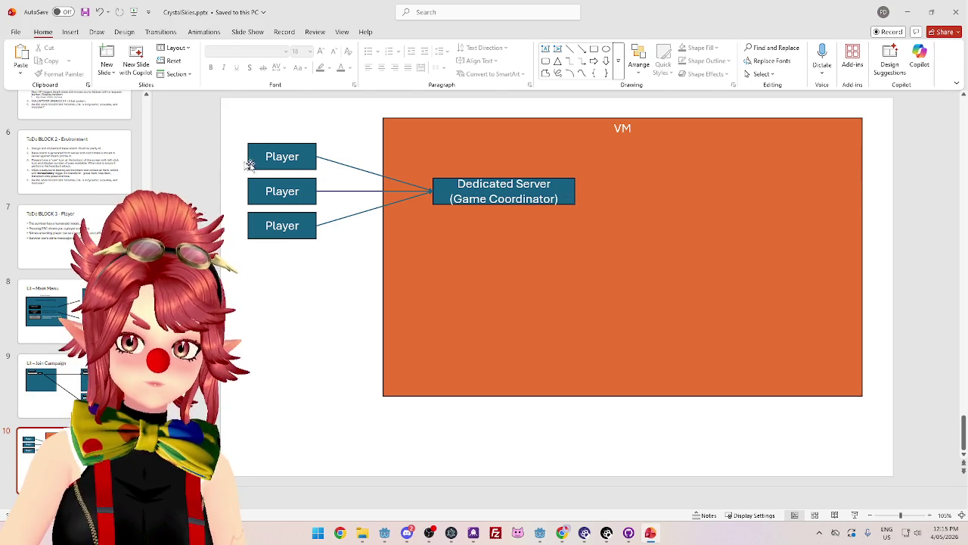
Duplicate the Dedicated Server box to the right as a narrower, green 'Game Server' box
{"action": "left_click", "coordinate": [569, 195]}
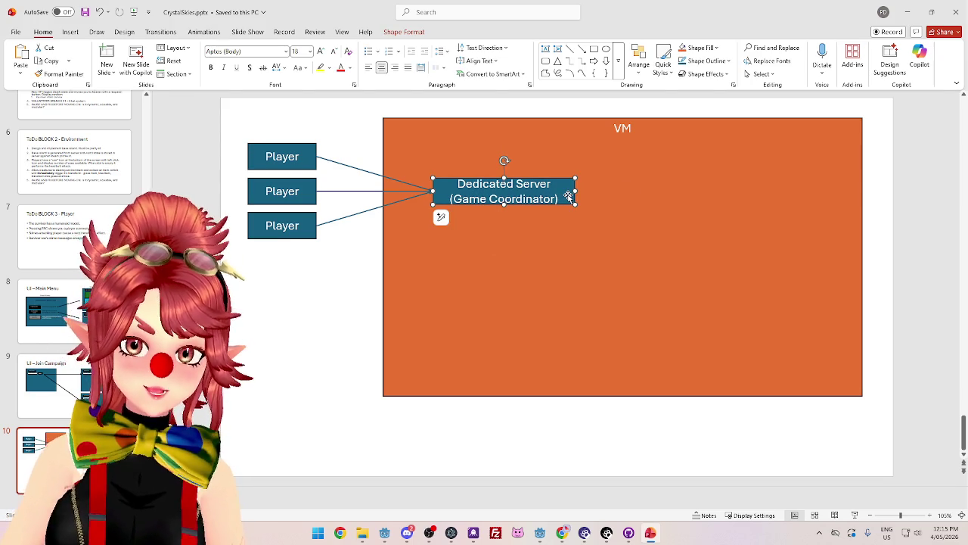
{"action": "mouse_move", "coordinate": [568, 195]}
{"action": "left_mouse_down"}
{"action": "mouse_move", "coordinate": [575, 214]}
{"action": "mouse_move", "coordinate": [753, 203]}
{"action": "mouse_move", "coordinate": [670, 184]}
{"action": "mouse_move", "coordinate": [753, 185]}
{"action": "left_mouse_up"}
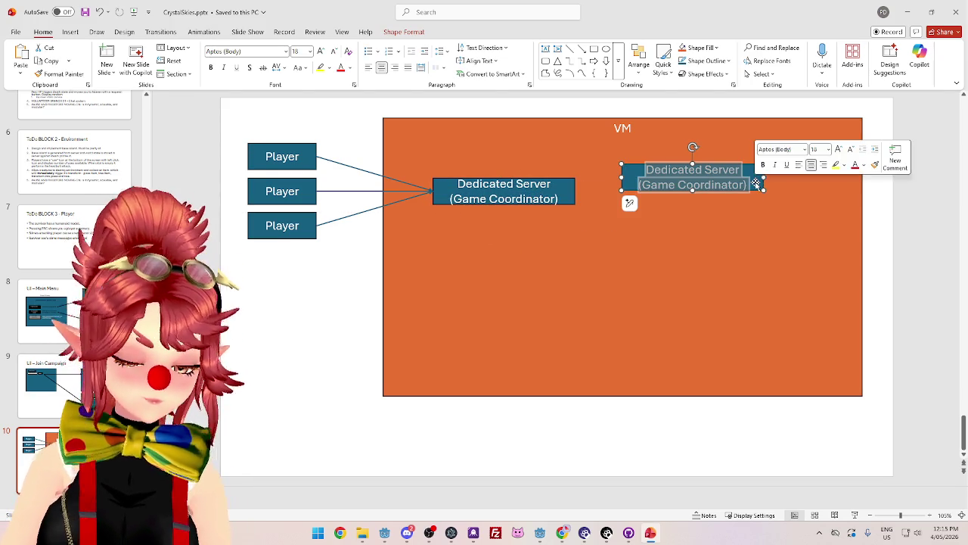
{"action": "type", "text": "Game Server 1"}
{"action": "left_click", "coordinate": [403, 31]}
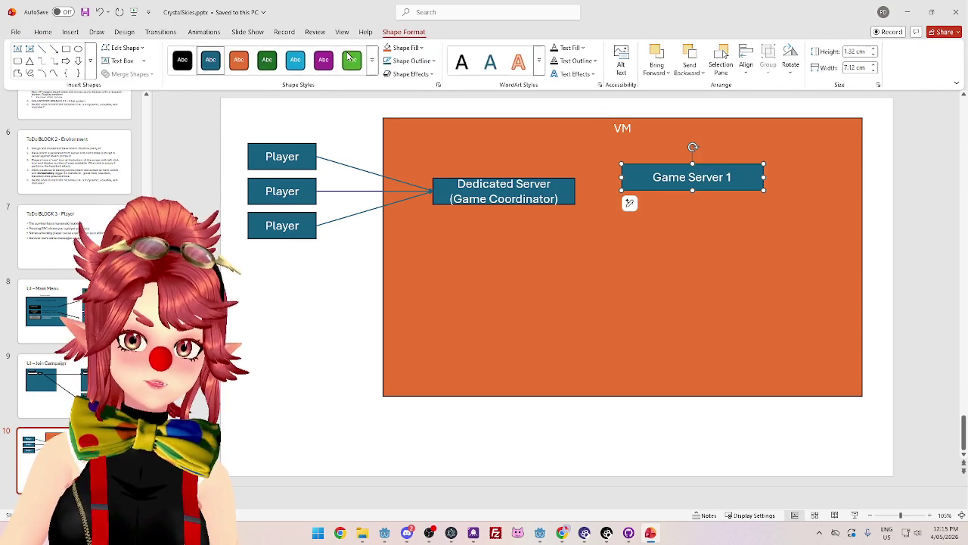
{"action": "left_click", "coordinate": [266, 60]}
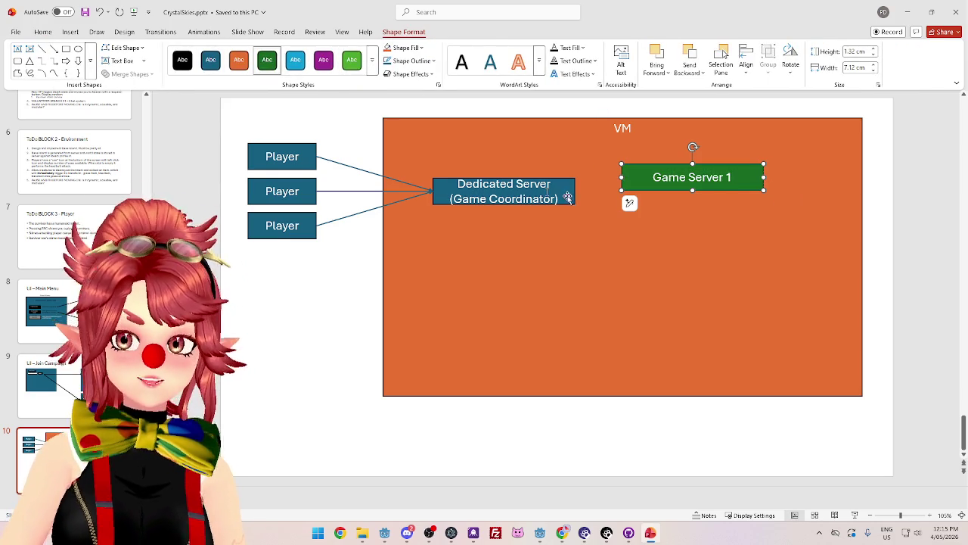
{"action": "mouse_move", "coordinate": [622, 177]}
{"action": "left_mouse_down"}
{"action": "mouse_move", "coordinate": [648, 177]}
{"action": "mouse_move", "coordinate": [668, 158]}
{"action": "left_mouse_up"}
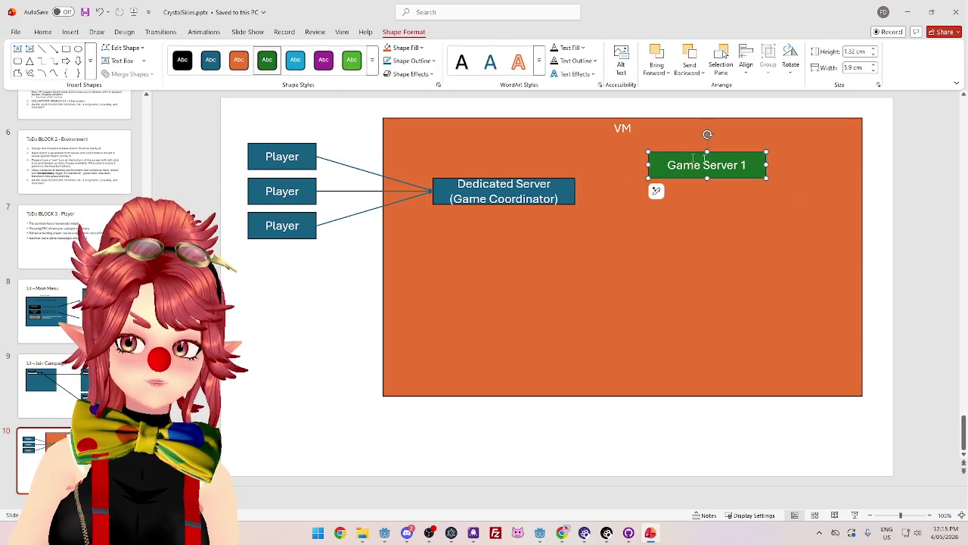
{"action": "left_click", "coordinate": [749, 166]}
{"action": "key", "text": "BackSpace"}
{"action": "key", "text": "BackSpace"}
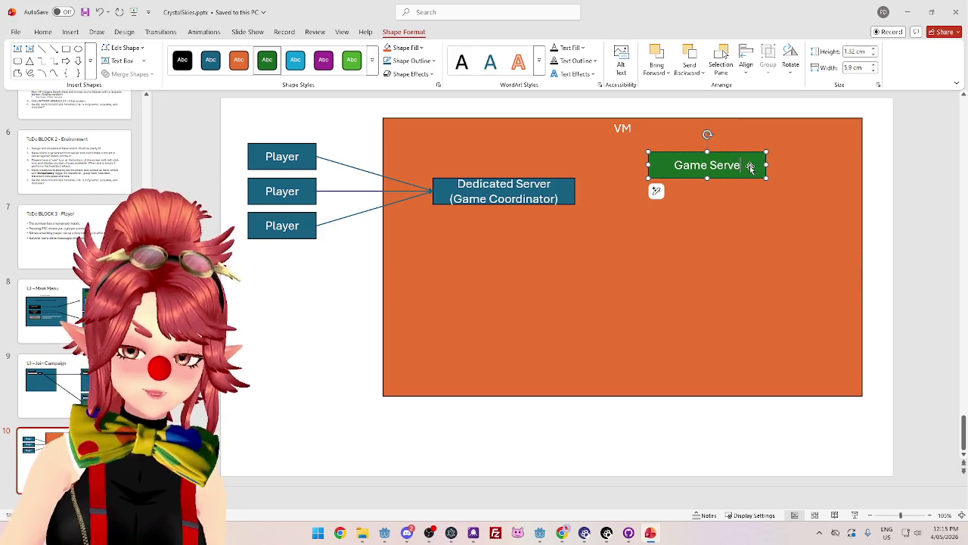
Copy the Game Server box downward to build a column of five Game Servers
{"action": "left_click", "coordinate": [725, 439]}
{"action": "left_click", "coordinate": [756, 165]}
{"action": "mouse_move", "coordinate": [756, 165]}
{"action": "left_mouse_down"}
{"action": "mouse_move", "coordinate": [750, 244]}
{"action": "mouse_move", "coordinate": [761, 244]}
{"action": "mouse_move", "coordinate": [747, 223]}
{"action": "mouse_move", "coordinate": [738, 269]}
{"action": "left_mouse_up"}
{"action": "left_click_drag", "start_coordinate": [753, 175], "coordinate": [745, 312]}
{"action": "left_click", "coordinate": [80, 32]}
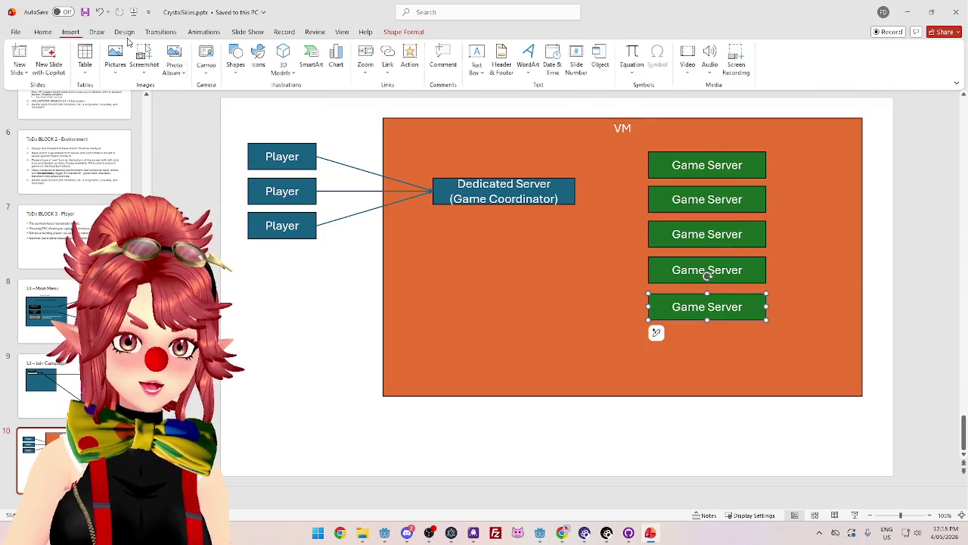
Draw an arrow from the Dedicated Server to the top Game Server box
{"action": "left_click", "coordinate": [236, 57]}
{"action": "left_click", "coordinate": [304, 102]}
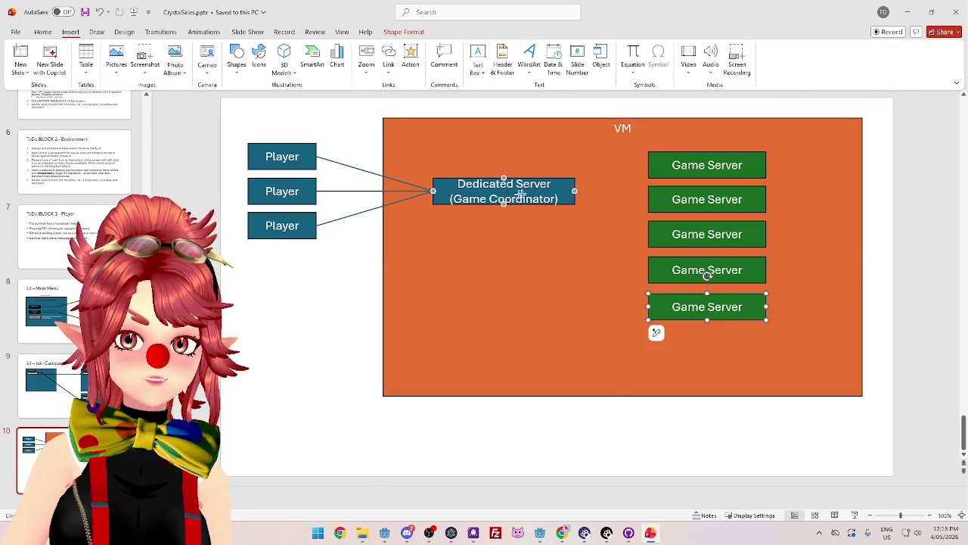
{"action": "left_click_drag", "start_coordinate": [574, 191], "coordinate": [649, 165]}
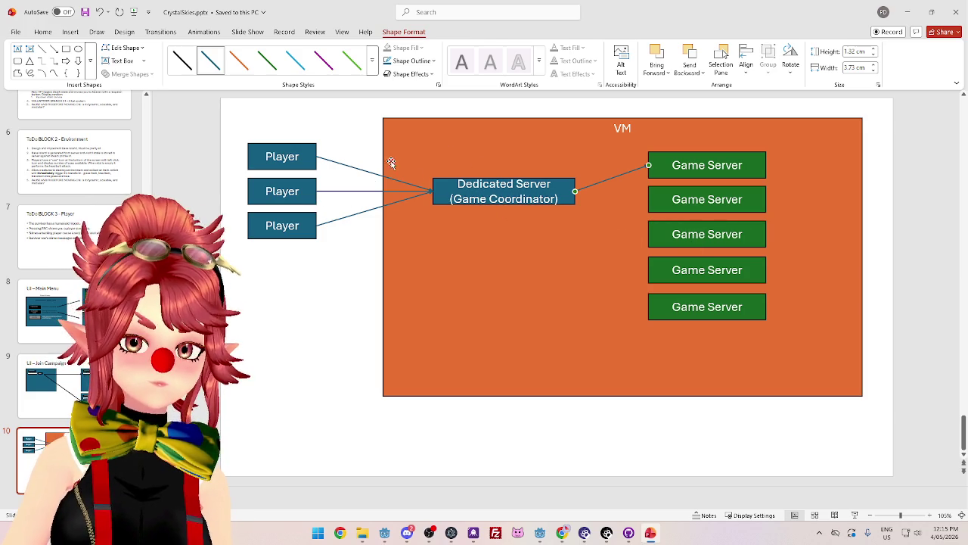
{"action": "left_click", "coordinate": [407, 183]}
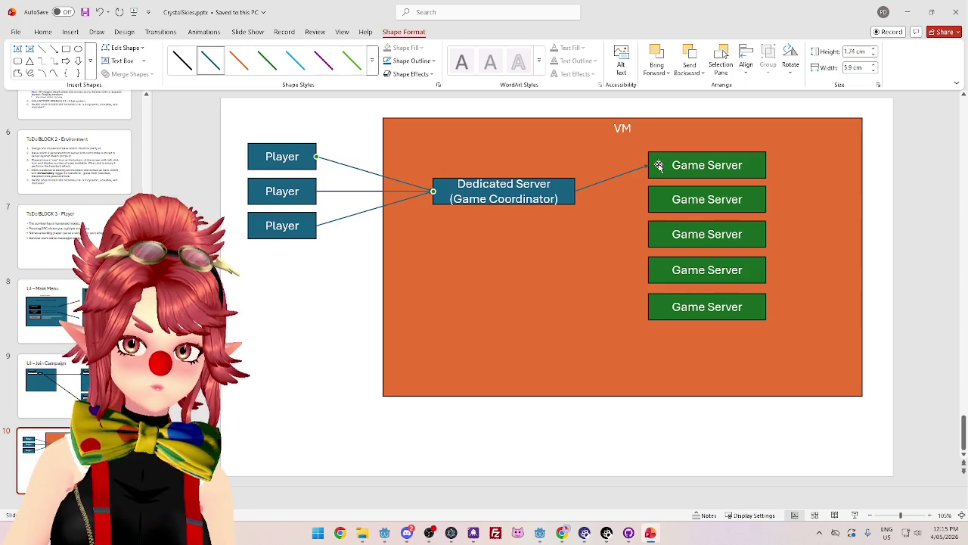
{"action": "left_click", "coordinate": [659, 163]}
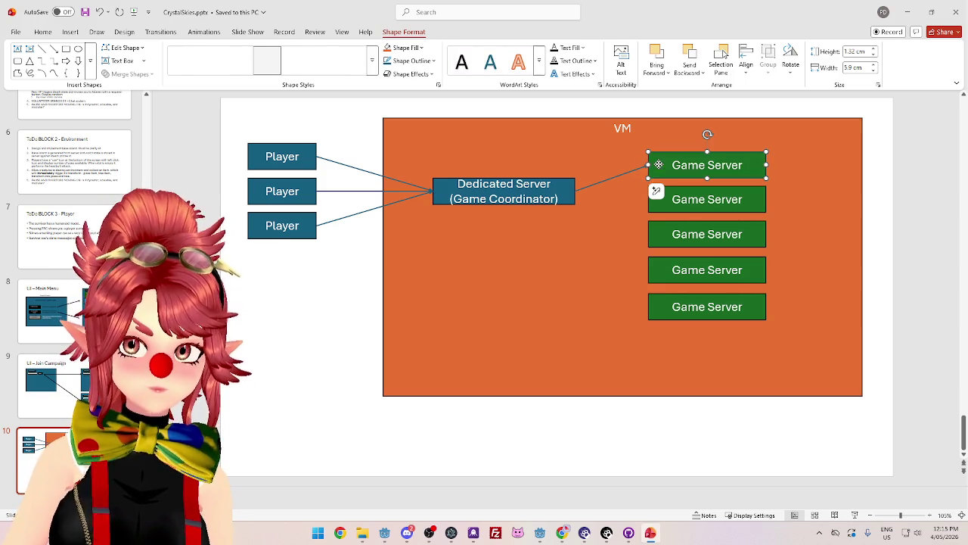
{"action": "left_click", "coordinate": [569, 192]}
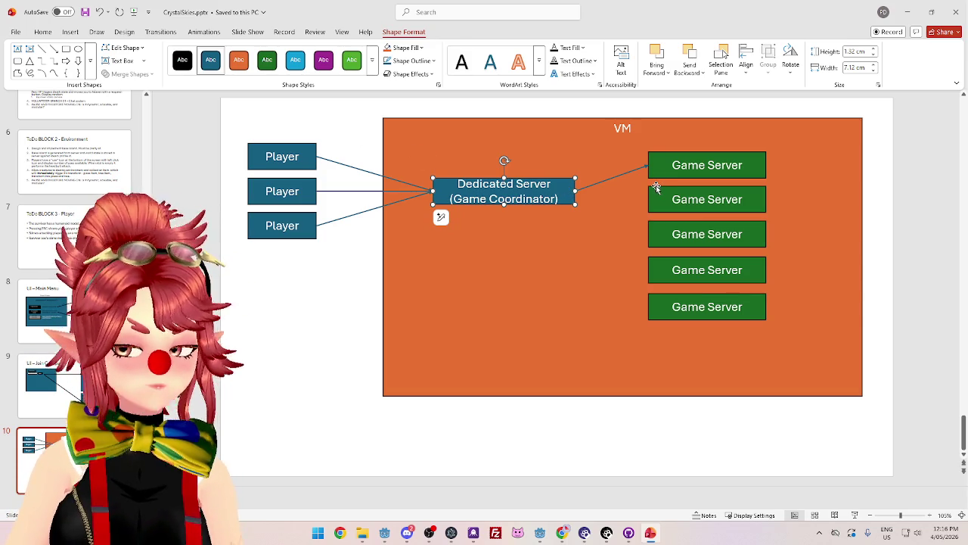
Add arrows from the Dedicated Server to the second and third Game Servers, reusing a copied arrow
{"action": "left_click", "coordinate": [53, 48]}
{"action": "left_click_drag", "start_coordinate": [575, 191], "coordinate": [648, 199]}
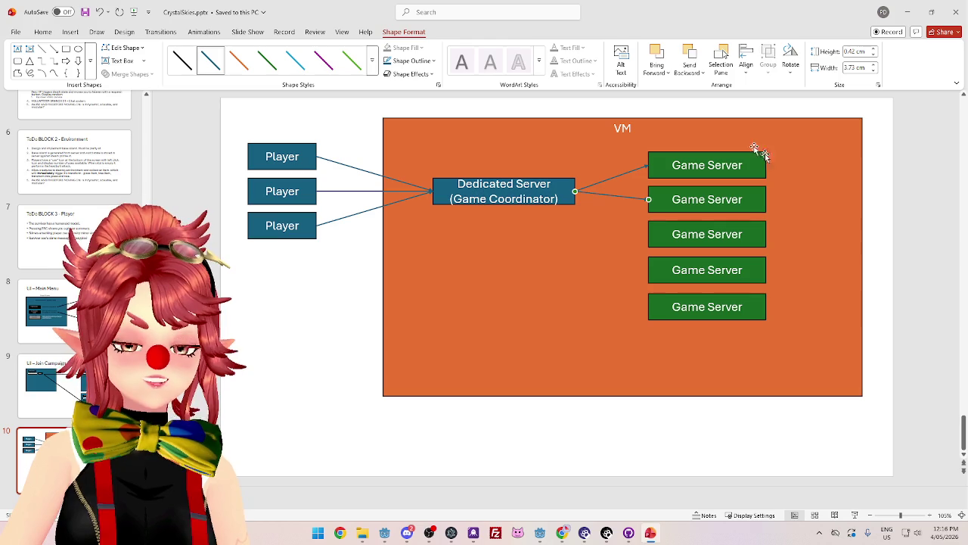
{"action": "left_click", "coordinate": [887, 224]}
{"action": "left_click", "coordinate": [613, 195]}
{"action": "key", "text": "ctrl+c"}
{"action": "key", "text": "ctrl+v"}
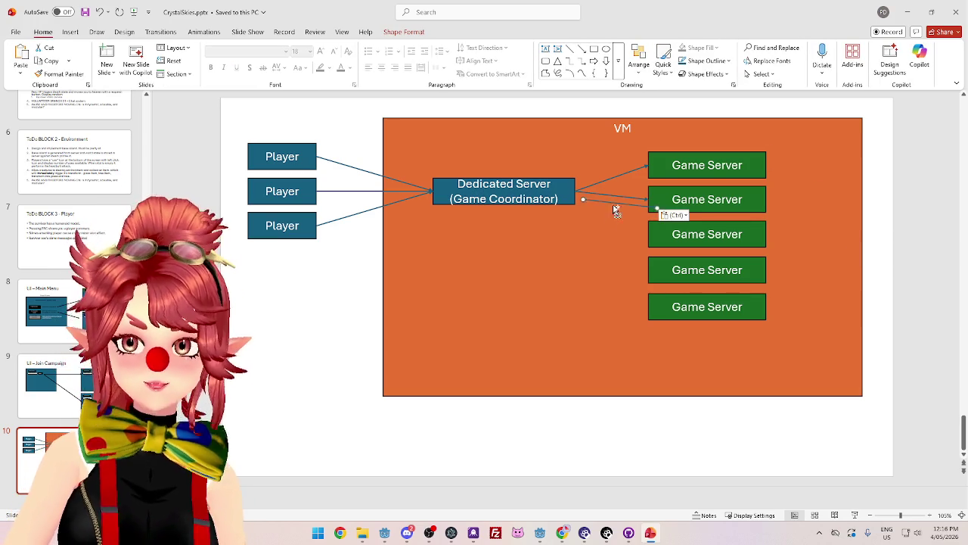
{"action": "left_click_drag", "start_coordinate": [583, 201], "coordinate": [580, 192]}
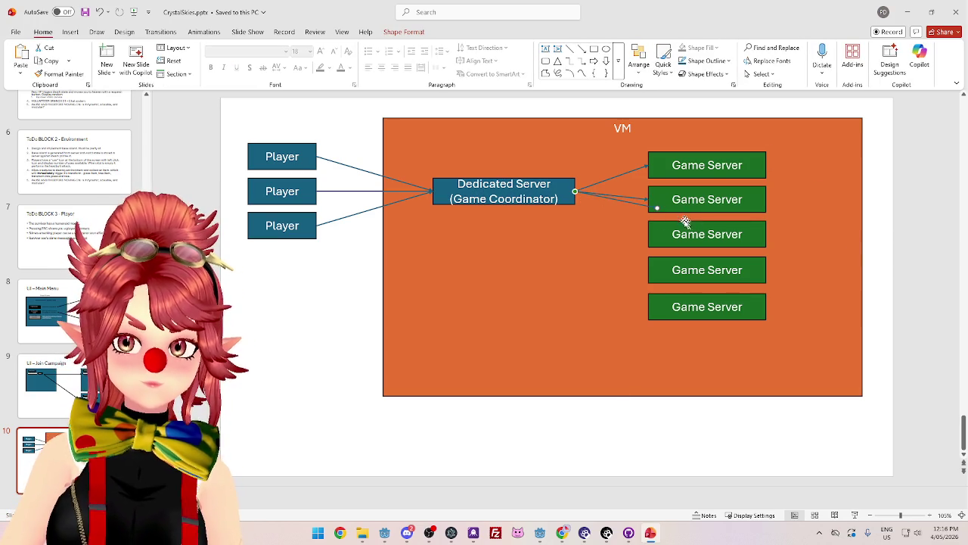
{"action": "left_click_drag", "start_coordinate": [649, 203], "coordinate": [649, 234]}
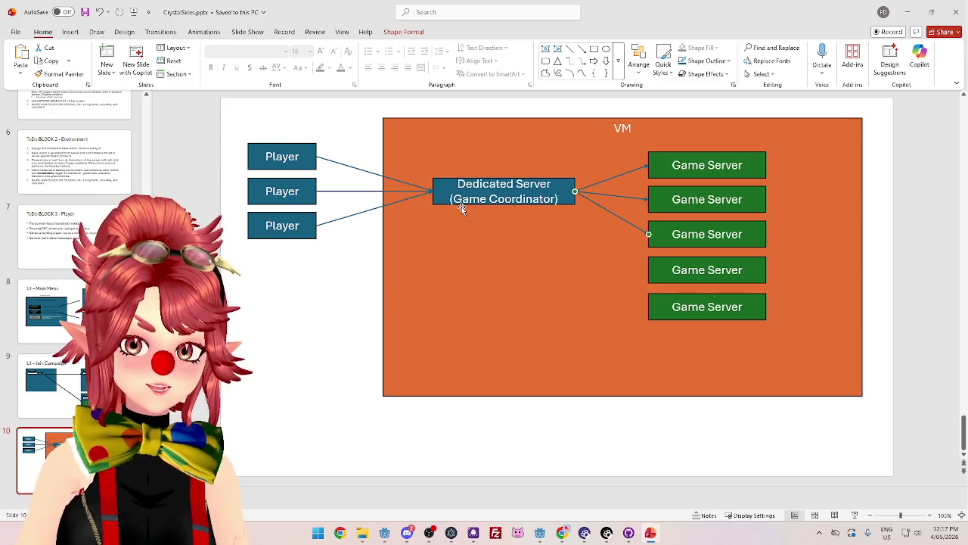
Select the top Player-to-Dedicated Server arrow
{"action": "left_click", "coordinate": [333, 161]}
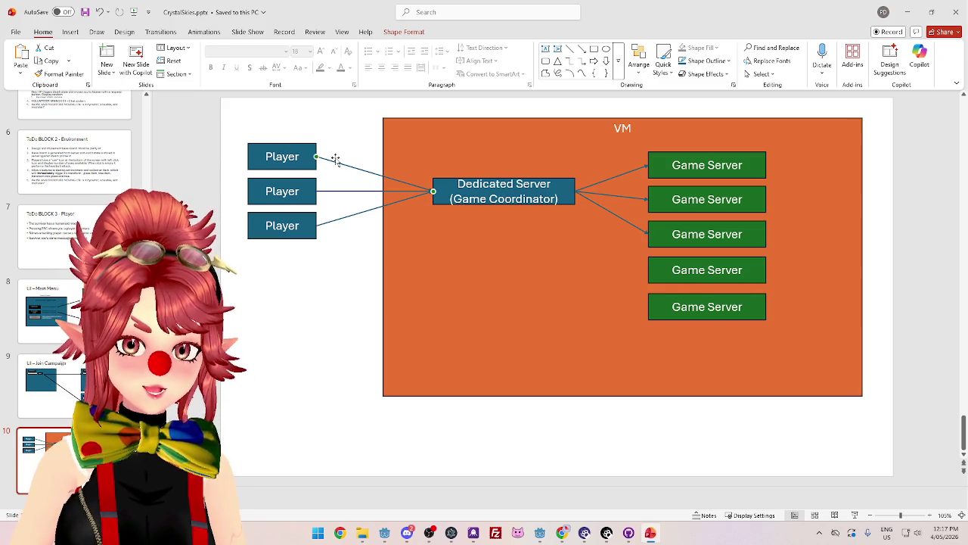
Draw an arrow straight from the top Player box to the top Game Server box
{"action": "left_click", "coordinate": [310, 326]}
{"action": "left_click", "coordinate": [70, 31]}
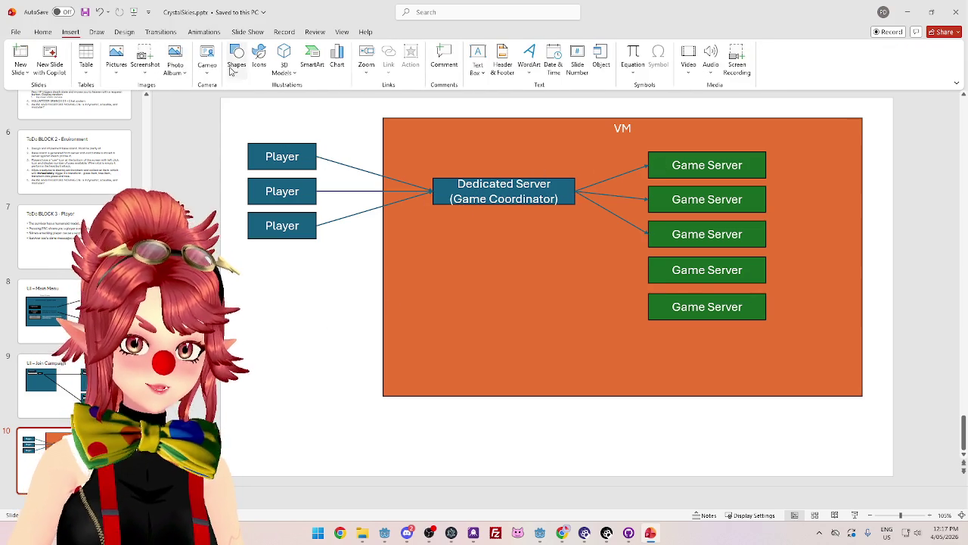
{"action": "left_click", "coordinate": [236, 57]}
{"action": "left_click", "coordinate": [269, 101]}
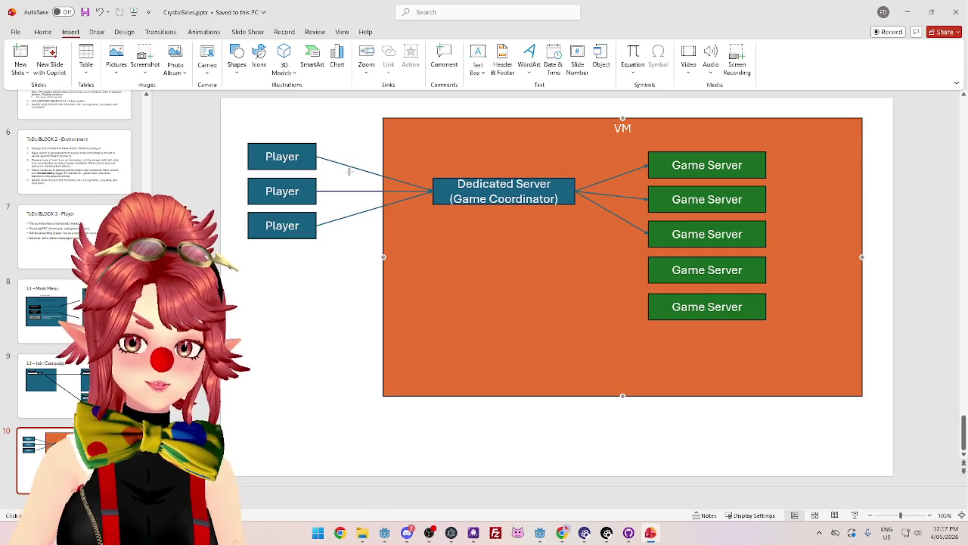
{"action": "mouse_move", "coordinate": [316, 156]}
{"action": "left_mouse_down"}
{"action": "mouse_move", "coordinate": [589, 153]}
{"action": "mouse_move", "coordinate": [649, 165]}
{"action": "left_mouse_up"}
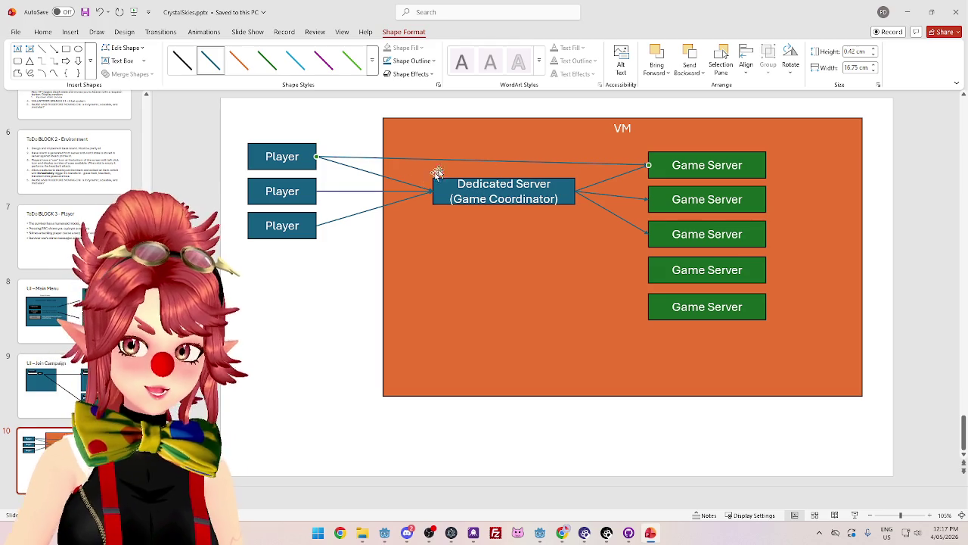
Check the Dedicated Server box, then switch to the Steam Datagram Relay documentation
{"action": "left_click", "coordinate": [564, 189]}
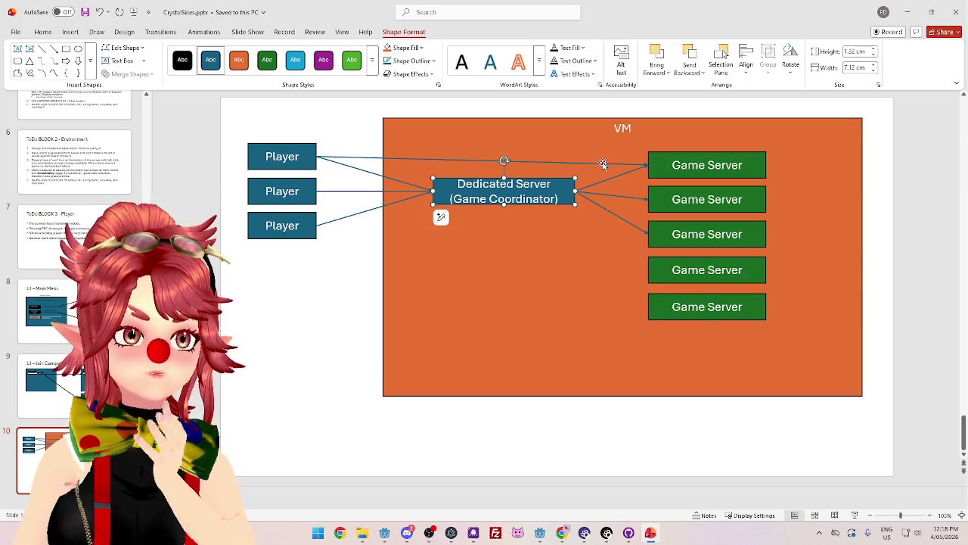
{"action": "left_click", "coordinate": [330, 316]}
{"action": "left_click", "coordinate": [574, 195]}
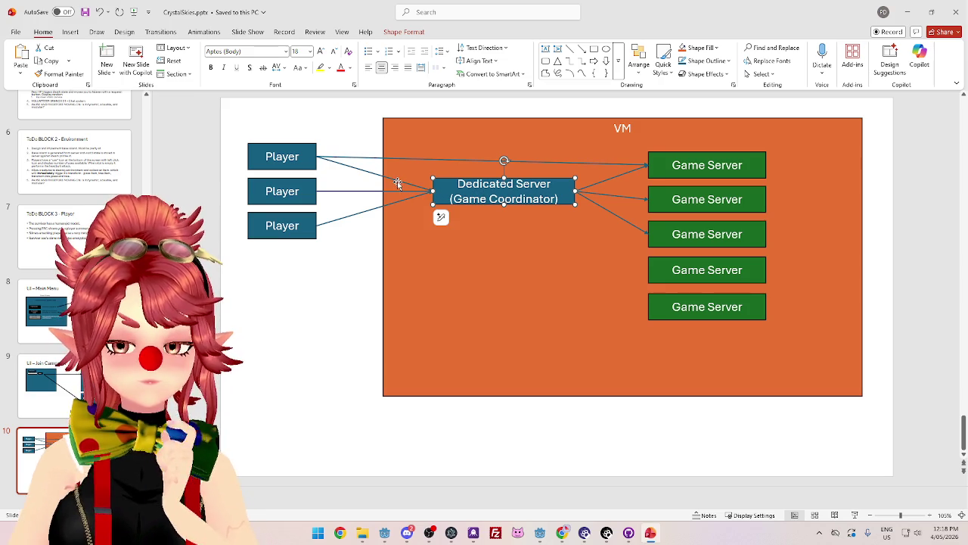
{"action": "left_click", "coordinate": [562, 533]}
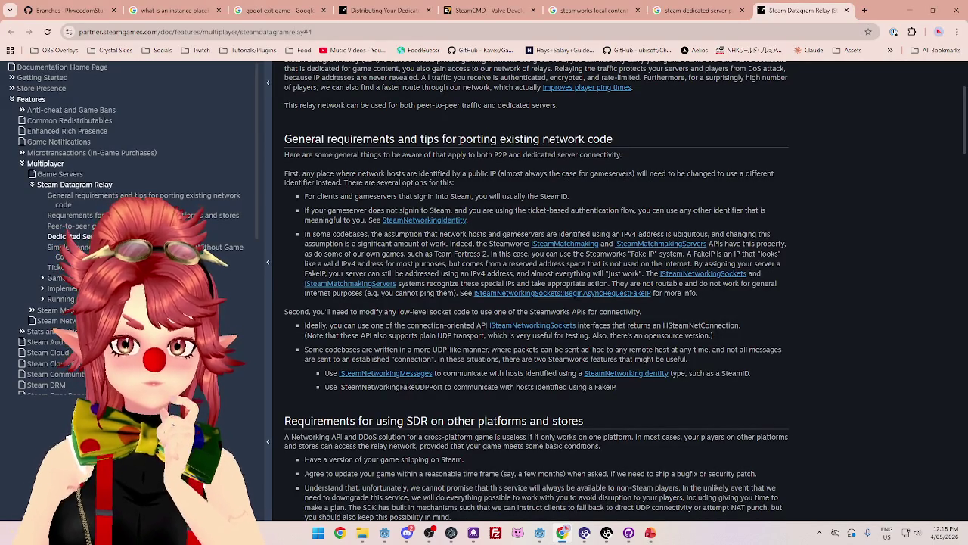
{"action": "left_click_drag", "start_coordinate": [460, 139], "coordinate": [601, 139]}
{"action": "left_click_drag", "start_coordinate": [360, 154], "coordinate": [601, 156]}
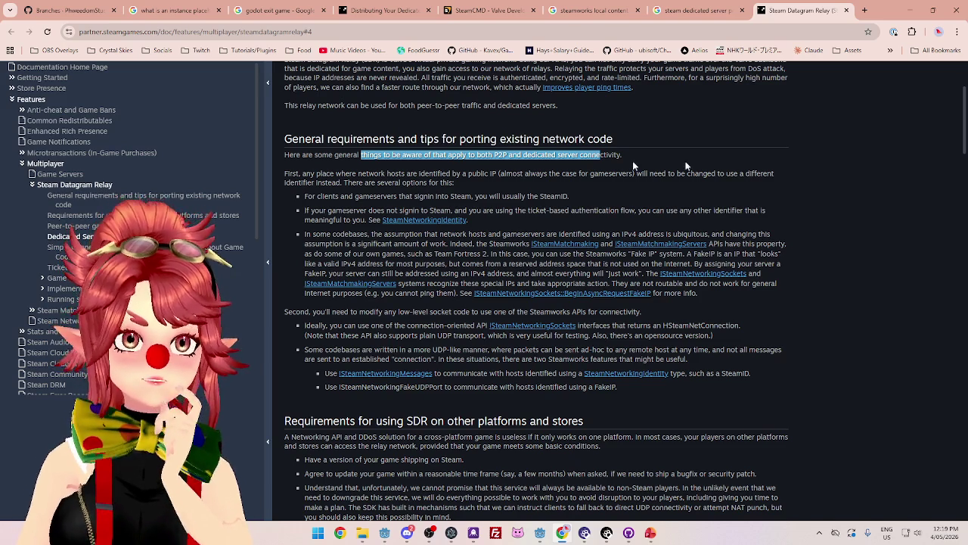
{"action": "left_click", "coordinate": [910, 9]}
{"action": "left_click", "coordinate": [661, 165]}
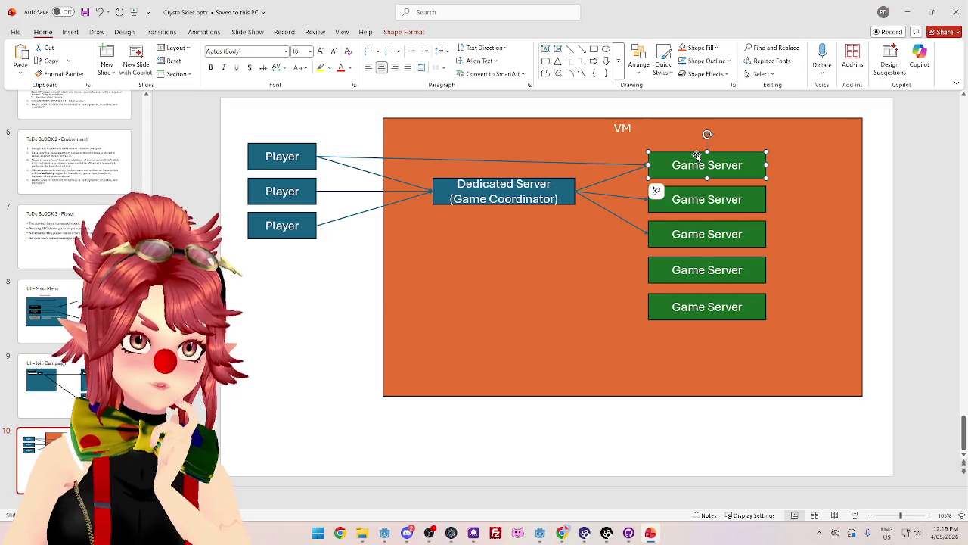
Inspect the Player-to-Game Server arrow, Player, Game Server and Dedicated Server shapes, then switch to the relay docs
{"action": "left_click", "coordinate": [416, 159]}
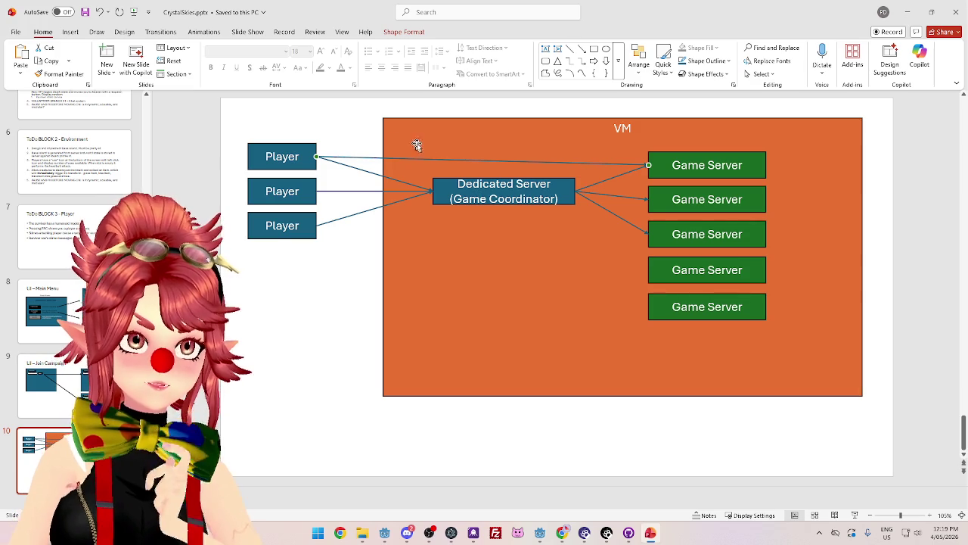
{"action": "left_click", "coordinate": [308, 163]}
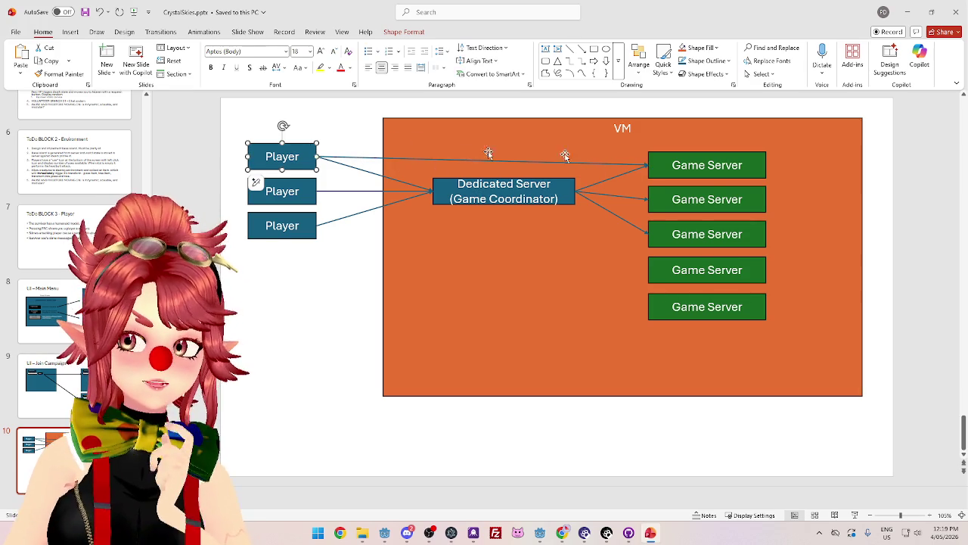
{"action": "left_click", "coordinate": [652, 162]}
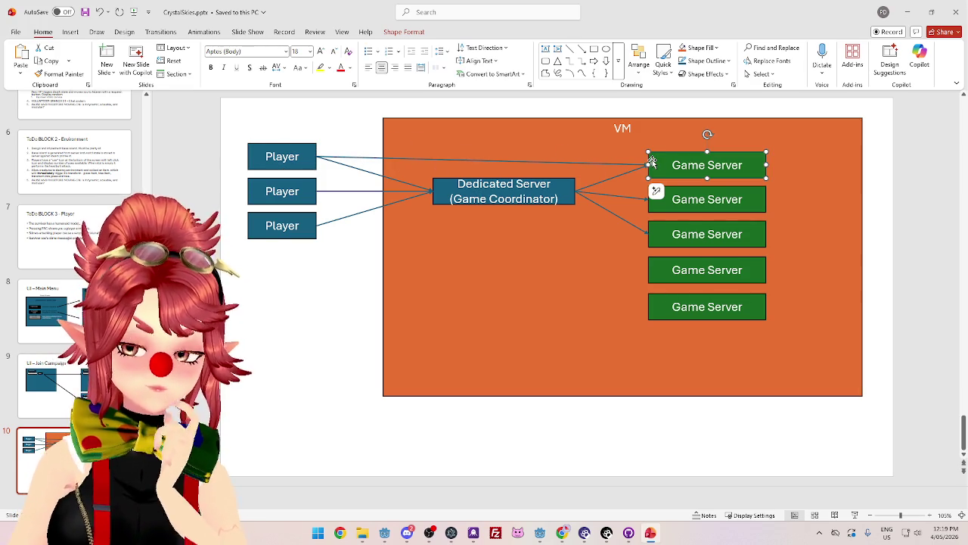
{"action": "left_click", "coordinate": [438, 200]}
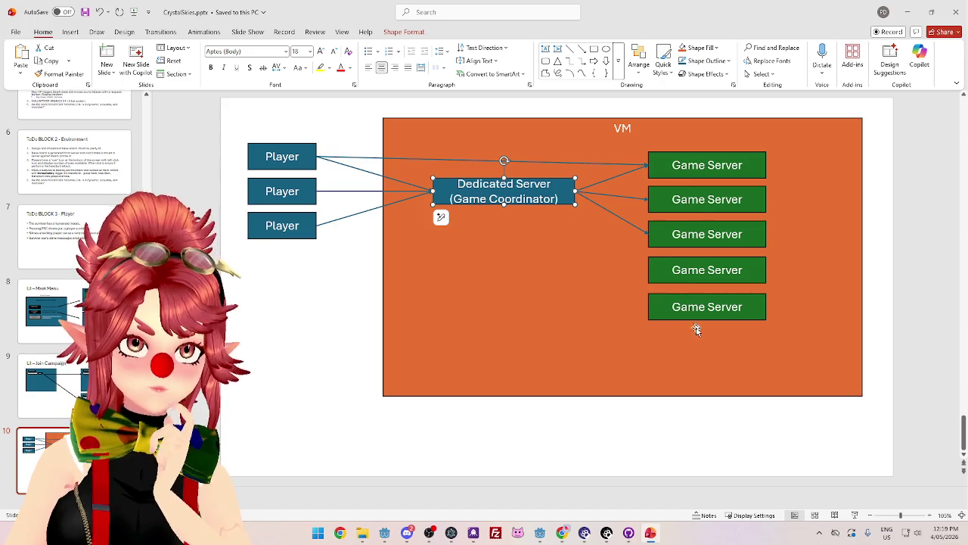
{"action": "left_click", "coordinate": [419, 159]}
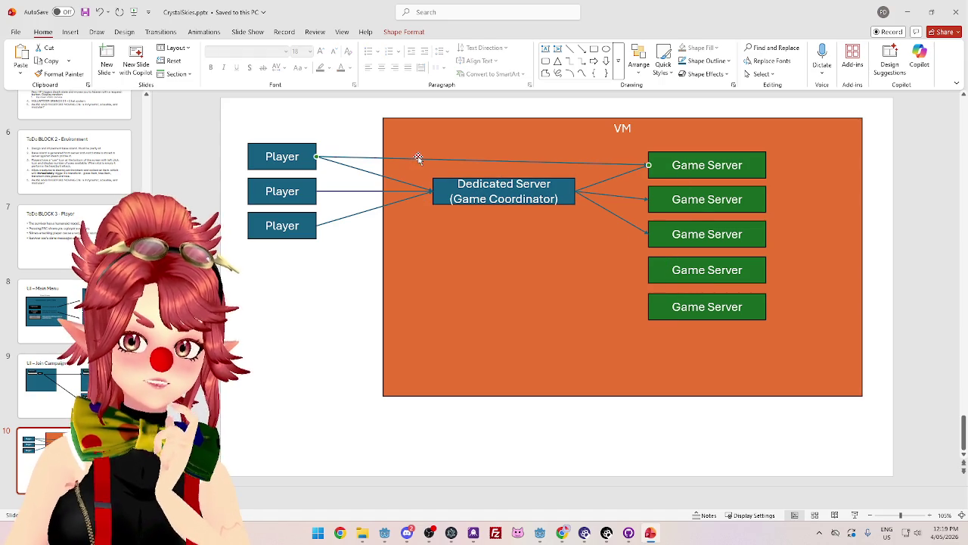
{"action": "left_click", "coordinate": [309, 152]}
{"action": "left_click", "coordinate": [660, 162]}
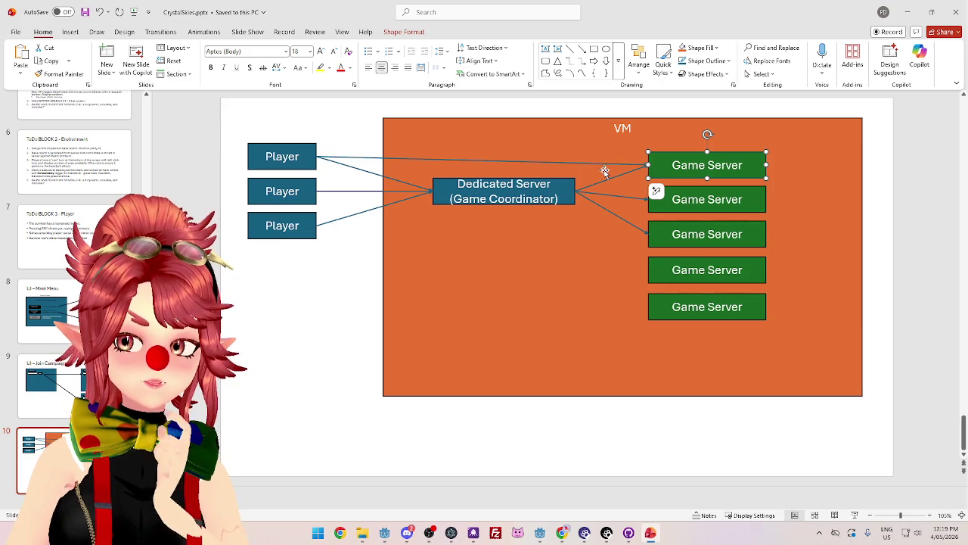
{"action": "left_click", "coordinate": [564, 531]}
{"action": "scroll", "coordinate": [543, 231], "scroll_direction": "up", "scroll_amount": 2}
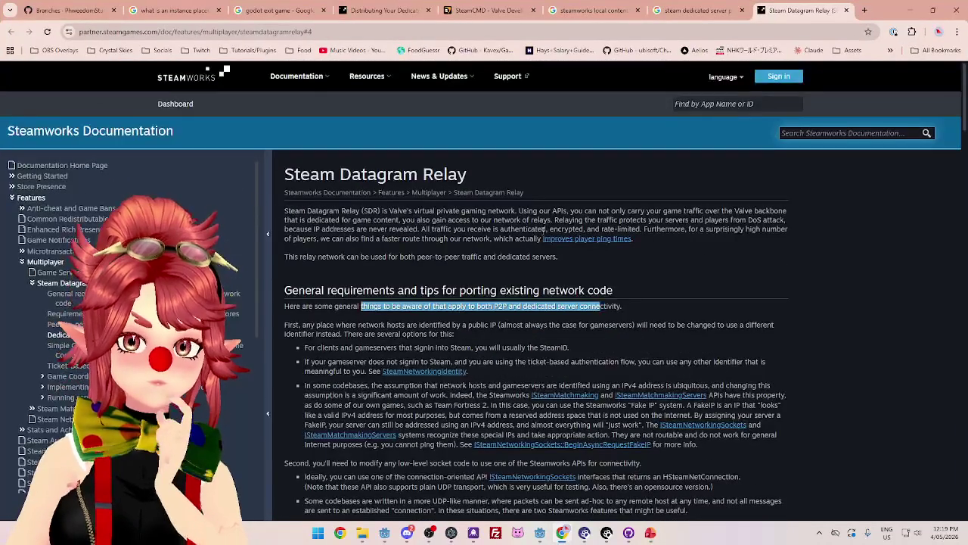
Highlight the relay page title and opening sentences while reading, then return to the PowerPoint slide
{"action": "mouse_move", "coordinate": [470, 211]}
{"action": "left_mouse_down"}
{"action": "mouse_move", "coordinate": [633, 221]}
{"action": "mouse_move", "coordinate": [642, 212]}
{"action": "left_mouse_up"}
{"action": "left_click_drag", "start_coordinate": [285, 172], "coordinate": [471, 176]}
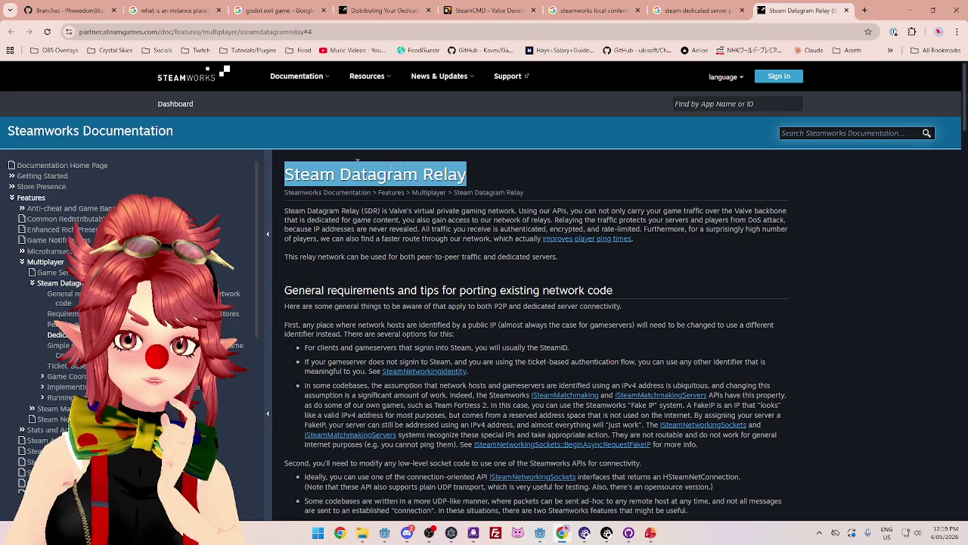
{"action": "scroll", "coordinate": [370, 162], "scroll_direction": "down", "scroll_amount": 3}
{"action": "scroll", "coordinate": [379, 129], "scroll_direction": "up", "scroll_amount": 3}
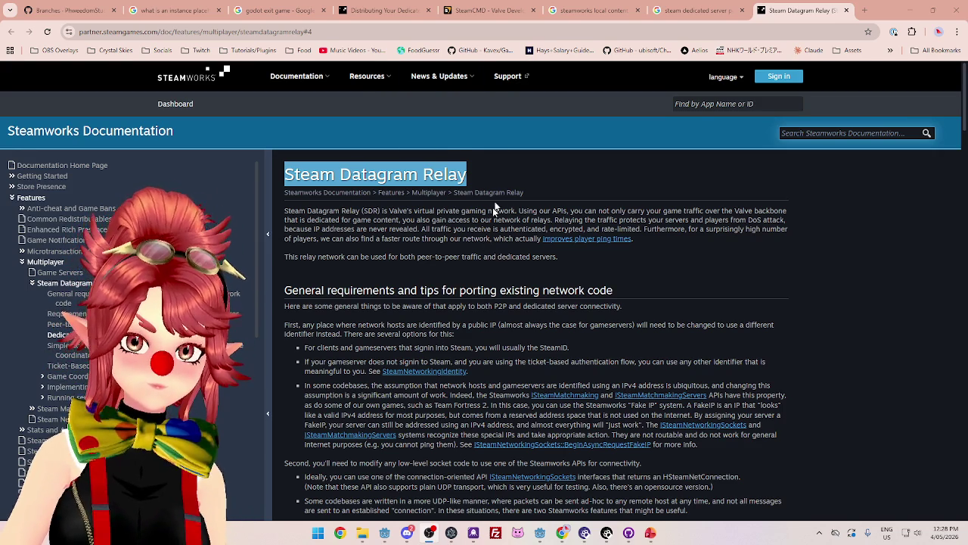
{"action": "left_click", "coordinate": [458, 223]}
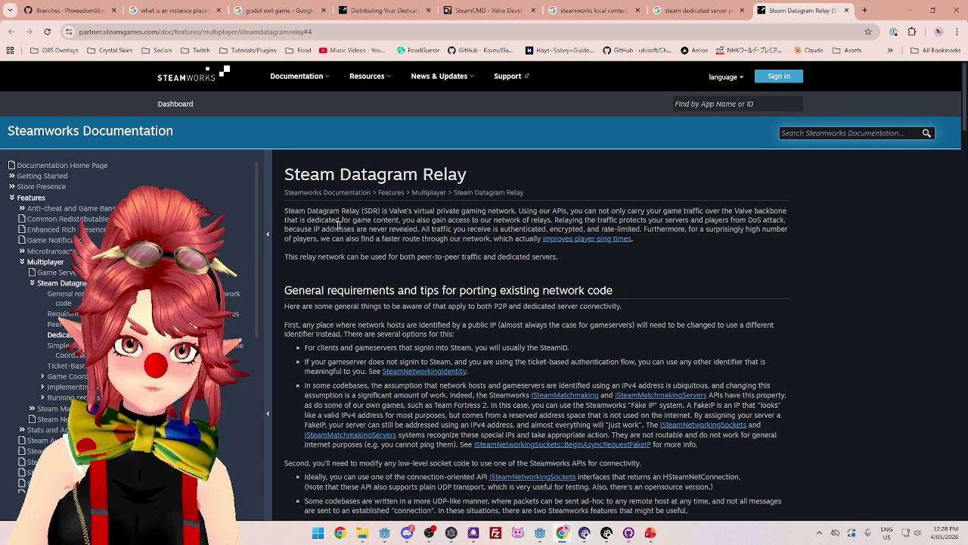
{"action": "mouse_move", "coordinate": [314, 227]}
{"action": "left_mouse_down"}
{"action": "mouse_move", "coordinate": [584, 228]}
{"action": "mouse_move", "coordinate": [562, 211]}
{"action": "left_mouse_up"}
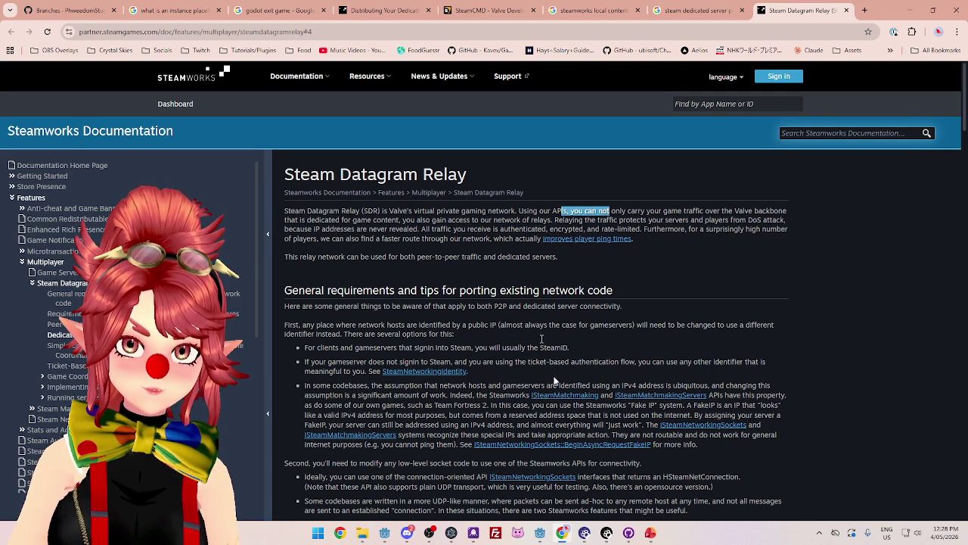
{"action": "left_click", "coordinate": [649, 532]}
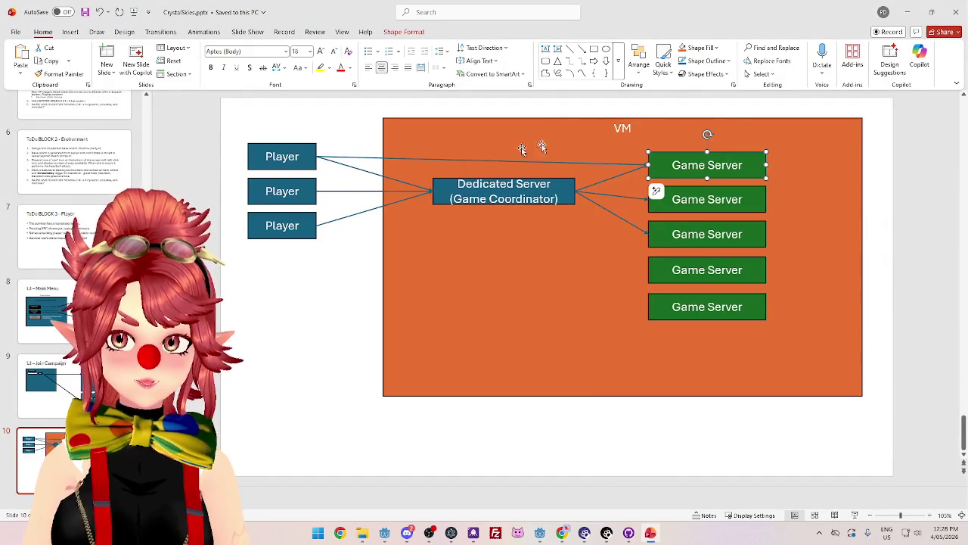
Add a one-line 'Steam Datagram Relay' text box above the Dedicated Server, widened and repositioned
{"action": "left_click", "coordinate": [70, 32]}
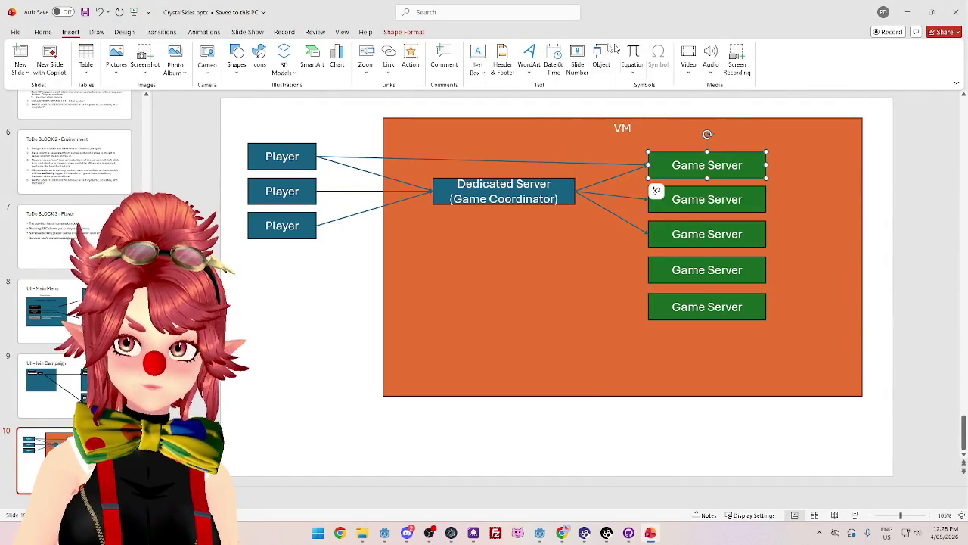
{"action": "left_click", "coordinate": [478, 60]}
{"action": "left_click_drag", "start_coordinate": [446, 143], "coordinate": [533, 164]}
{"action": "type", "text": "Steam Datagr"}
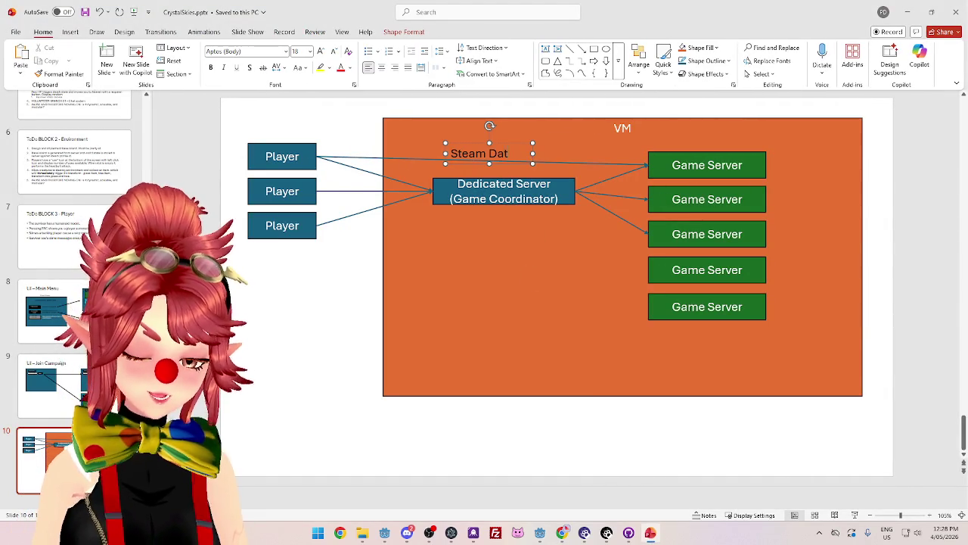
{"action": "type", "text": "am Relay"}
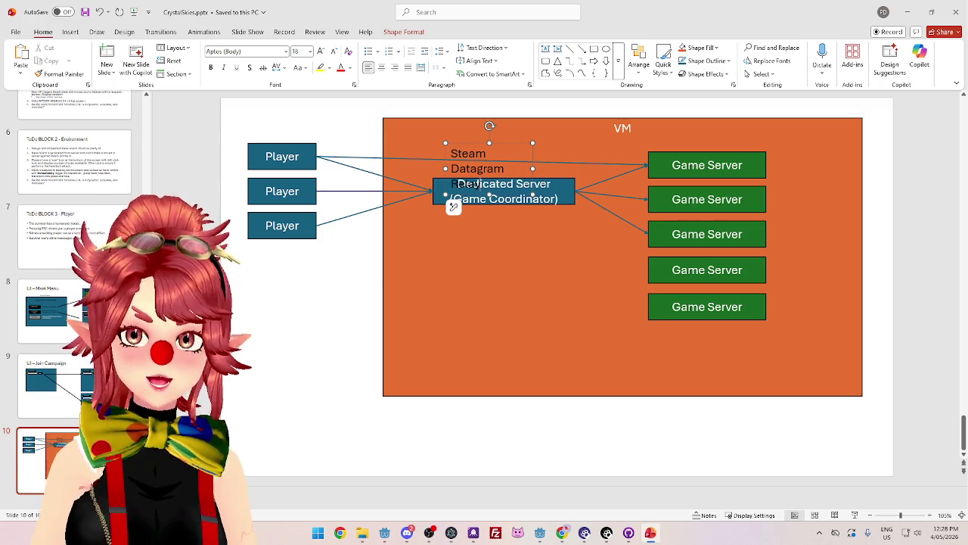
{"action": "left_click_drag", "start_coordinate": [533, 168], "coordinate": [603, 169]}
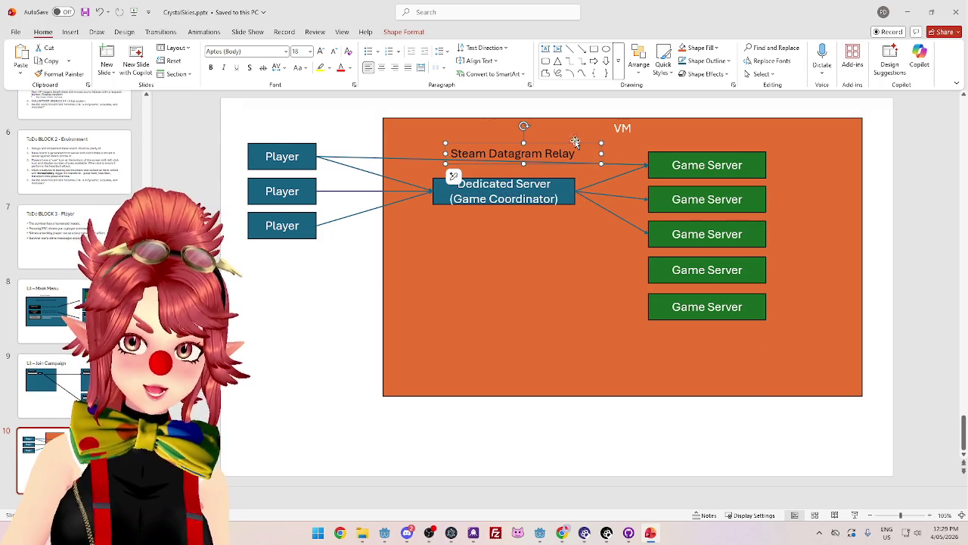
{"action": "left_click", "coordinate": [575, 141]}
{"action": "left_click_drag", "start_coordinate": [574, 140], "coordinate": [523, 139]}
{"action": "left_click", "coordinate": [539, 145]}
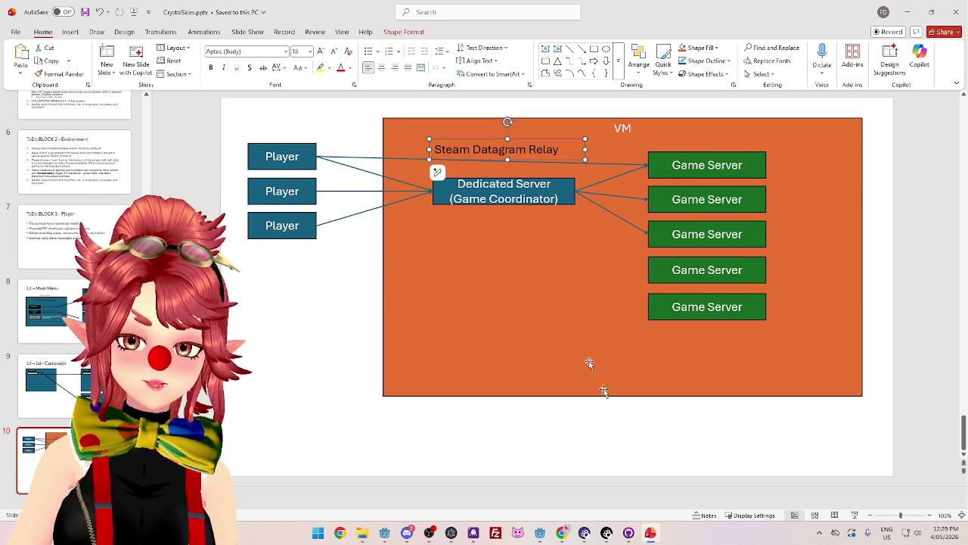
{"action": "mouse_move", "coordinate": [562, 534]}
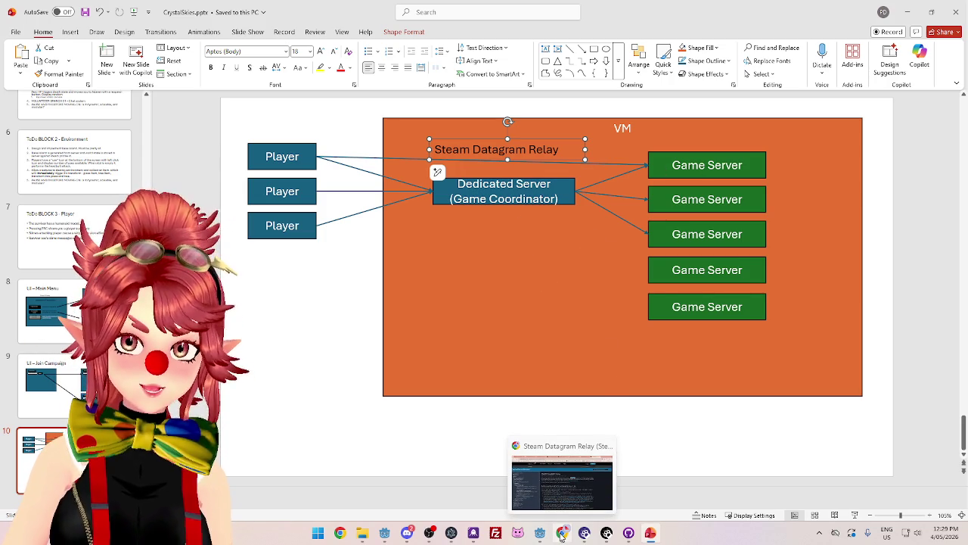
{"action": "left_click", "coordinate": [562, 534]}
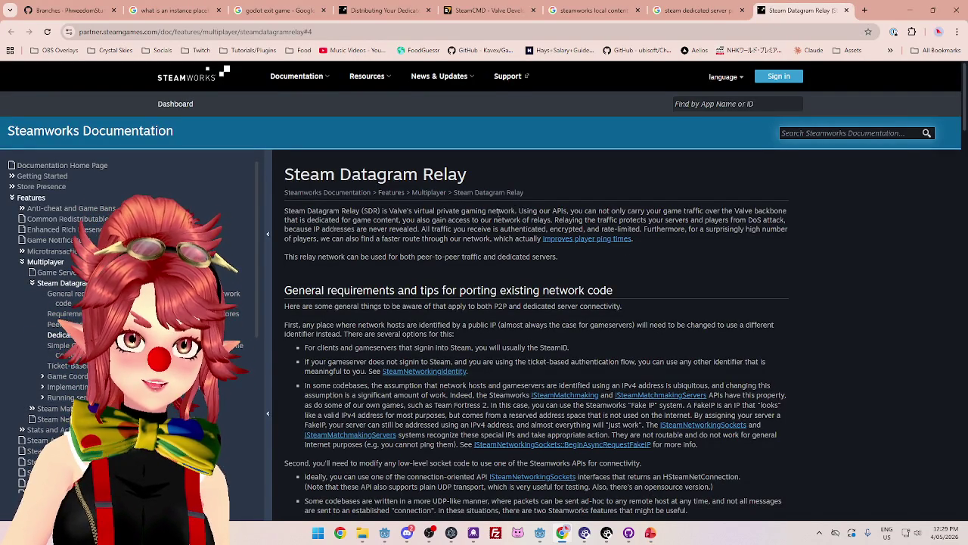
Highlight relay intro passages, from the SDR name to the peer-to-peer and dedicated servers sentence
{"action": "left_click_drag", "start_coordinate": [300, 210], "coordinate": [330, 213]}
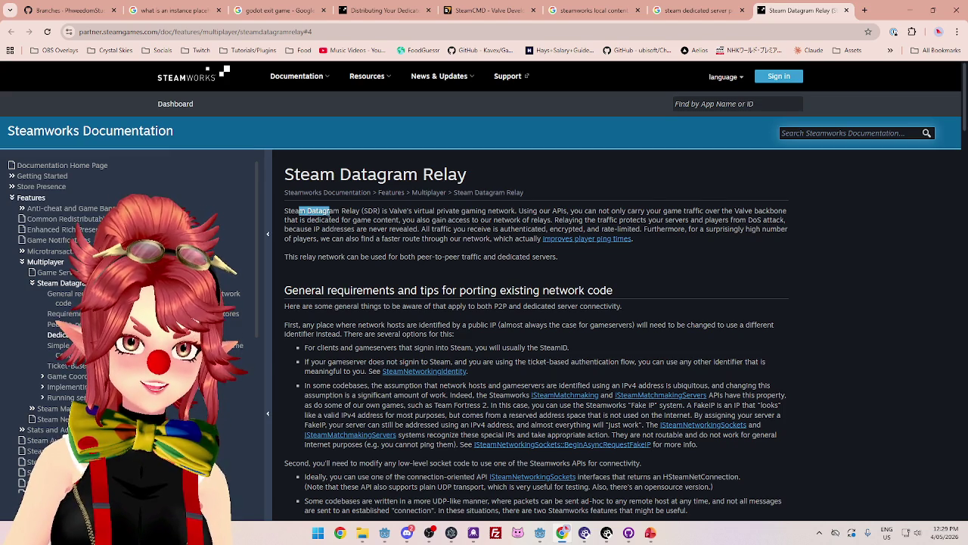
{"action": "left_click_drag", "start_coordinate": [330, 213], "coordinate": [376, 212]}
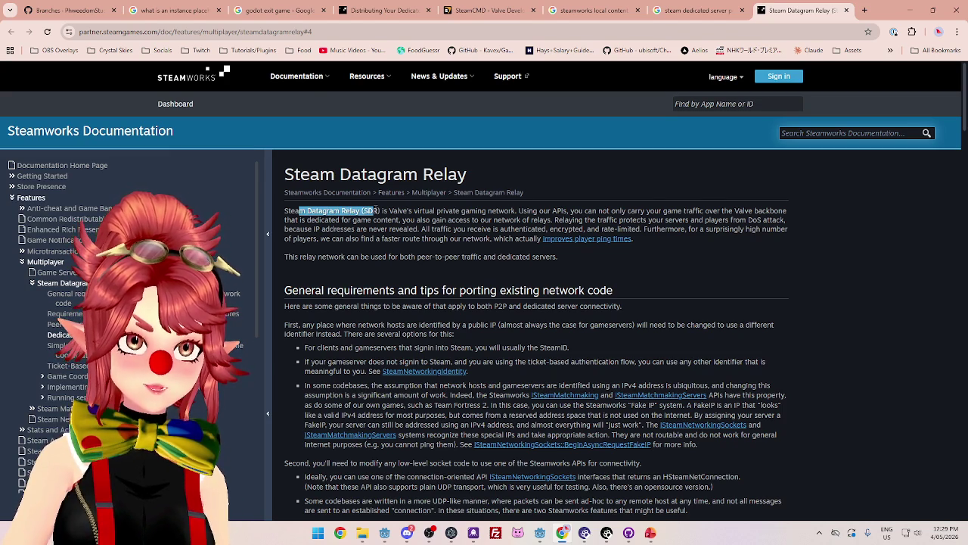
{"action": "mouse_move", "coordinate": [376, 212]}
{"action": "left_mouse_down"}
{"action": "mouse_move", "coordinate": [479, 220]}
{"action": "mouse_move", "coordinate": [515, 211]}
{"action": "mouse_move", "coordinate": [767, 211]}
{"action": "left_mouse_up"}
{"action": "left_click", "coordinate": [352, 210]}
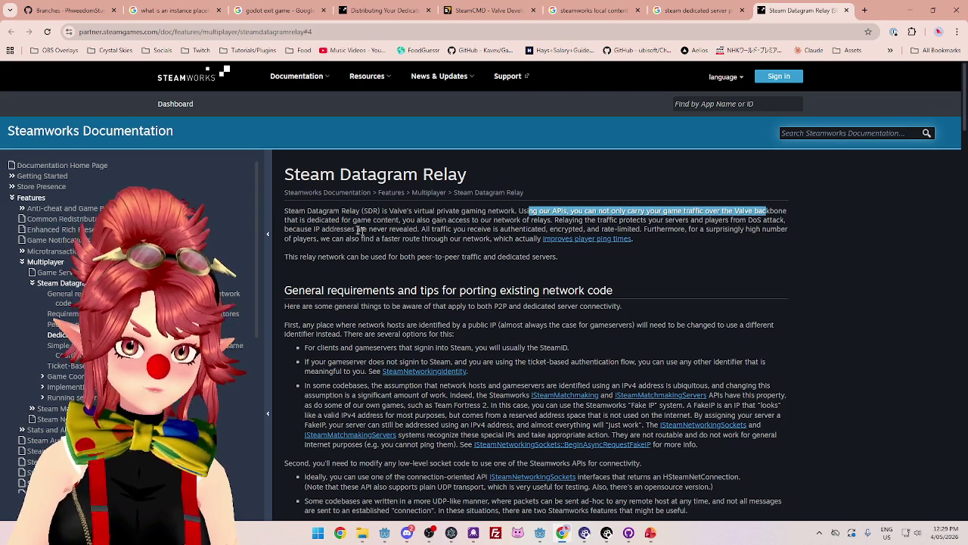
{"action": "mouse_move", "coordinate": [306, 221]}
{"action": "left_mouse_down"}
{"action": "mouse_move", "coordinate": [764, 220]}
{"action": "mouse_move", "coordinate": [762, 229]}
{"action": "mouse_move", "coordinate": [559, 228]}
{"action": "left_mouse_up"}
{"action": "left_click", "coordinate": [406, 220]}
{"action": "mouse_move", "coordinate": [314, 256]}
{"action": "left_mouse_down"}
{"action": "mouse_move", "coordinate": [427, 291]}
{"action": "mouse_move", "coordinate": [492, 257]}
{"action": "left_mouse_up"}
{"action": "left_click", "coordinate": [347, 257]}
{"action": "mouse_move", "coordinate": [284, 257]}
{"action": "left_mouse_down"}
{"action": "mouse_move", "coordinate": [557, 257]}
{"action": "mouse_move", "coordinate": [475, 246]}
{"action": "mouse_move", "coordinate": [558, 258]}
{"action": "mouse_move", "coordinate": [286, 257]}
{"action": "mouse_move", "coordinate": [486, 257]}
{"action": "mouse_move", "coordinate": [580, 292]}
{"action": "mouse_move", "coordinate": [500, 292]}
{"action": "mouse_move", "coordinate": [500, 256]}
{"action": "mouse_move", "coordinate": [567, 259]}
{"action": "mouse_move", "coordinate": [533, 272]}
{"action": "mouse_move", "coordinate": [567, 273]}
{"action": "left_mouse_up"}
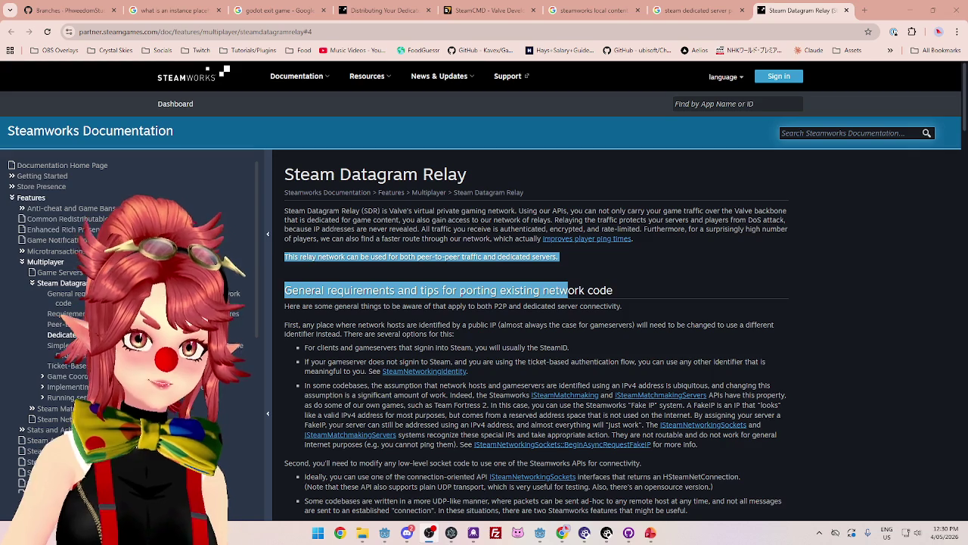
{"action": "left_click", "coordinate": [374, 284]}
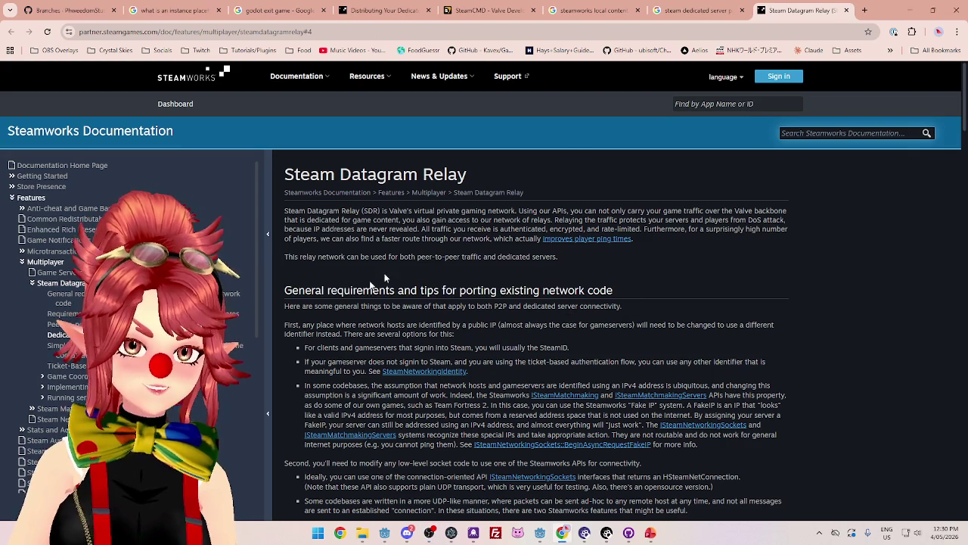
{"action": "left_click_drag", "start_coordinate": [305, 290], "coordinate": [585, 291]}
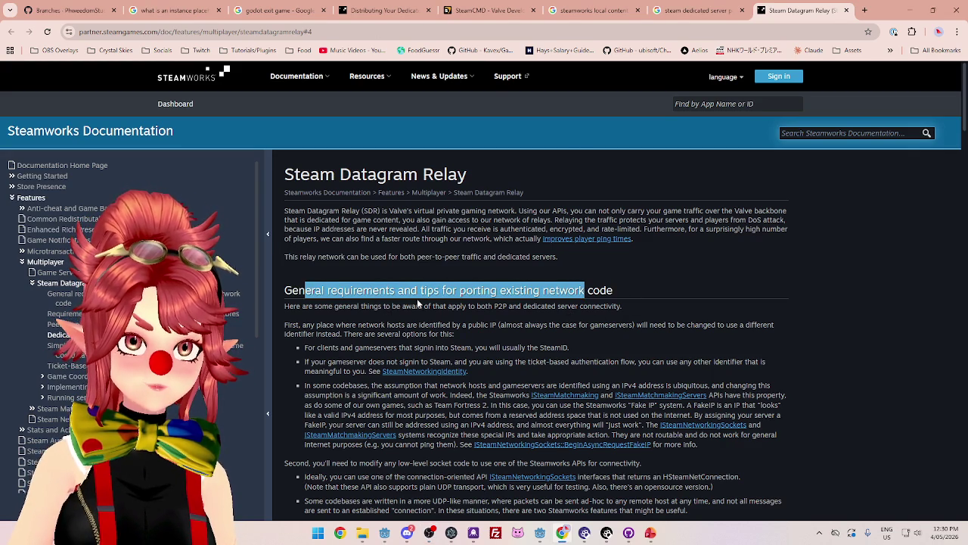
{"action": "mouse_move", "coordinate": [290, 305]}
{"action": "left_mouse_down"}
{"action": "mouse_move", "coordinate": [371, 305]}
{"action": "mouse_move", "coordinate": [393, 291]}
{"action": "mouse_move", "coordinate": [624, 307]}
{"action": "mouse_move", "coordinate": [295, 306]}
{"action": "left_mouse_up"}
{"action": "left_click", "coordinate": [628, 311]}
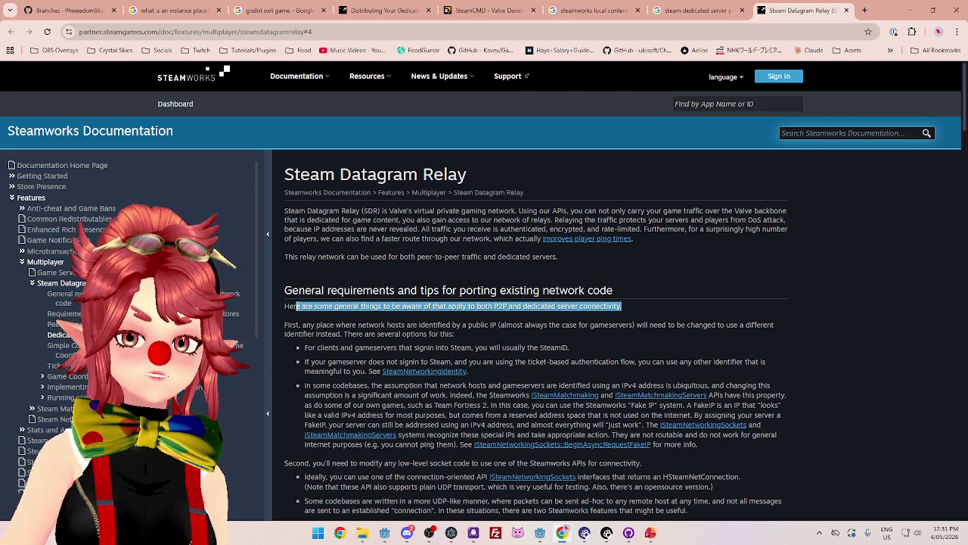